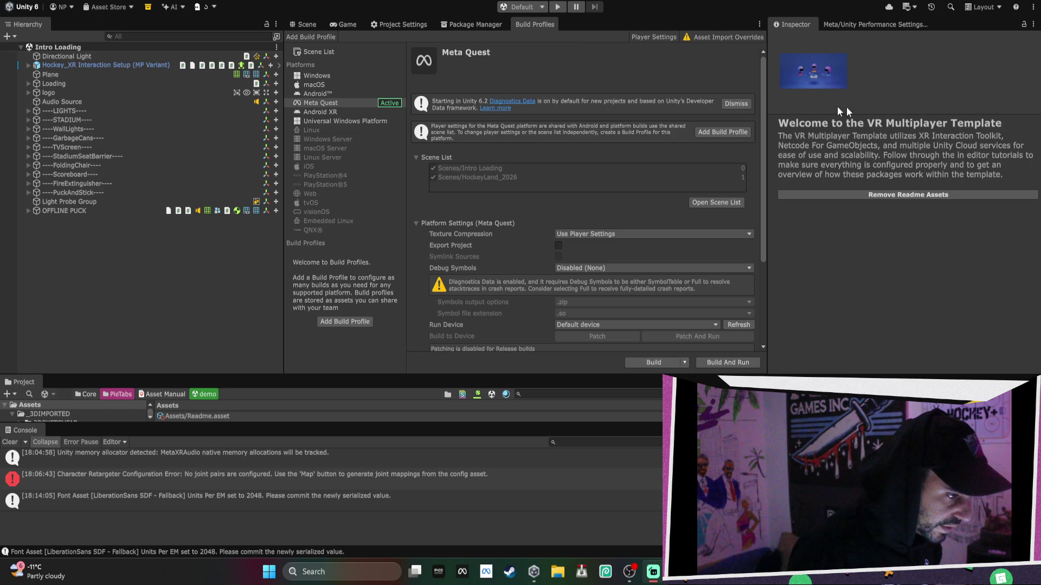
# - Leave the Meta Quest build profile and show the hockey rink in the Scene view
pyautogui.click(306, 25)
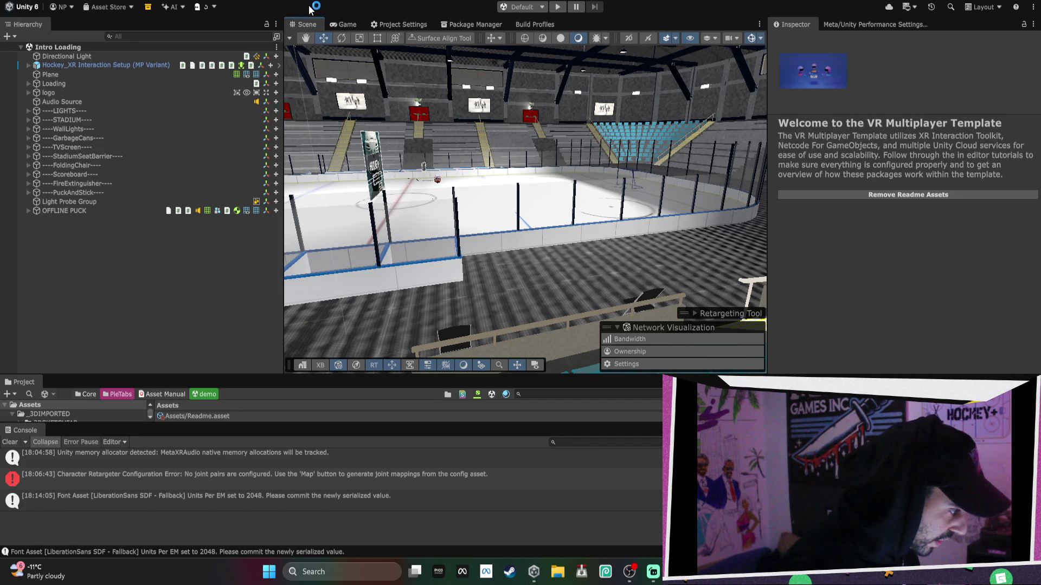
# - Enlarge the Scene view and frame it on the HOCKEY+ loading screen at 0%
pyautogui.moveTo(504, 166)
pyautogui.mouseDown()
pyautogui.moveTo(545, 177)
pyautogui.moveTo(401, 76)
pyautogui.moveTo(469, 334)
pyautogui.mouseUp()
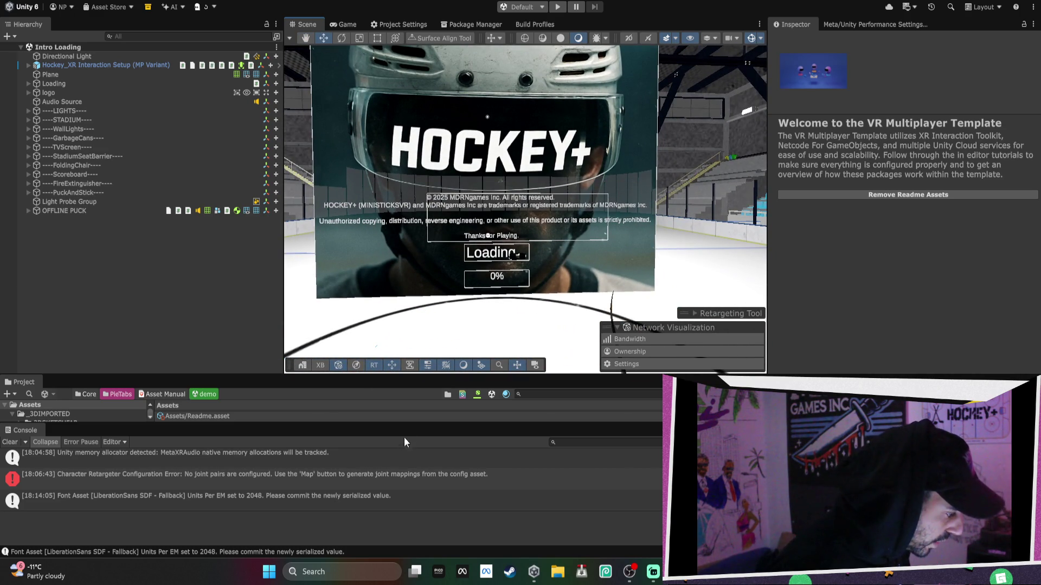
pyautogui.moveTo(404, 425); pyautogui.dragTo(416, 447)
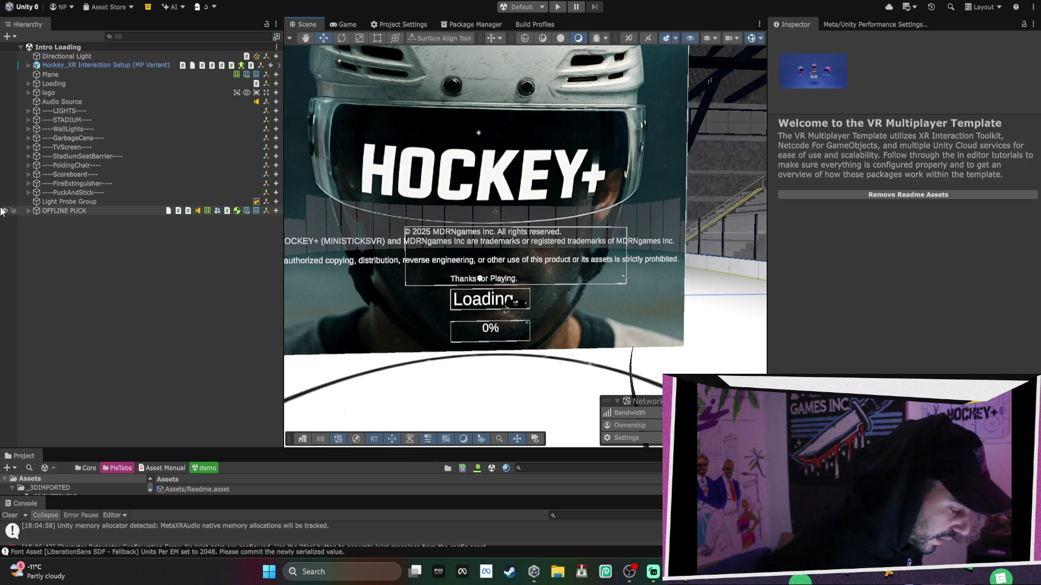
pyautogui.moveTo(623, 242); pyautogui.dragTo(602, 232)
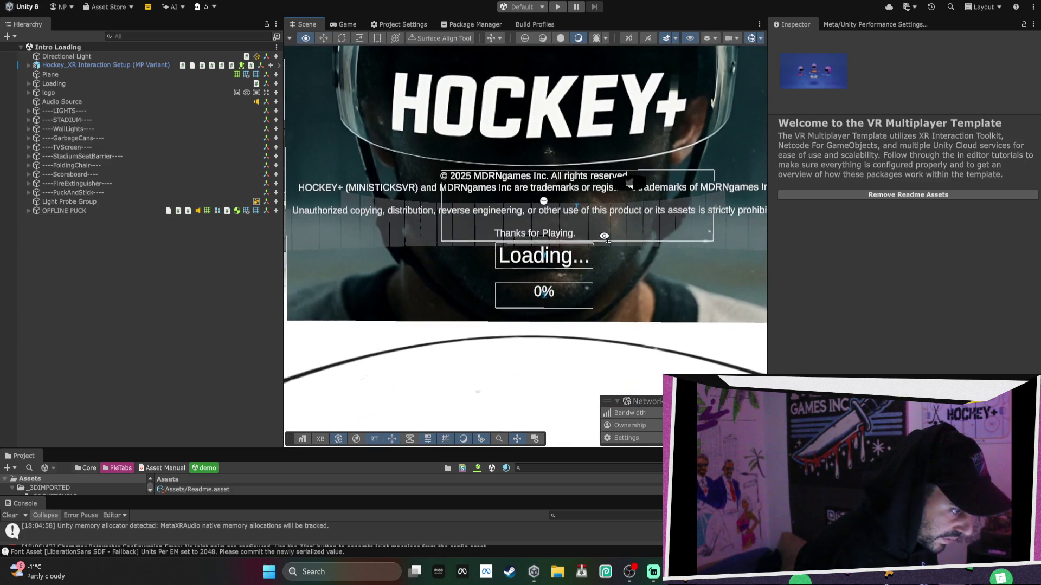
# - Enable the Meta Quest feature group on the OpenXR page of Project Settings
pyautogui.click(414, 26)
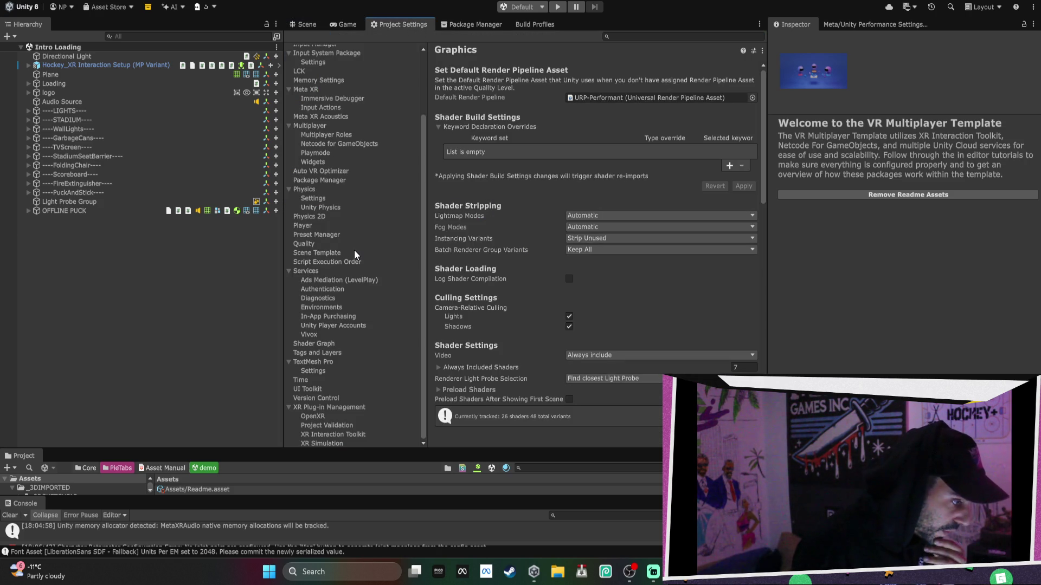
pyautogui.click(305, 426)
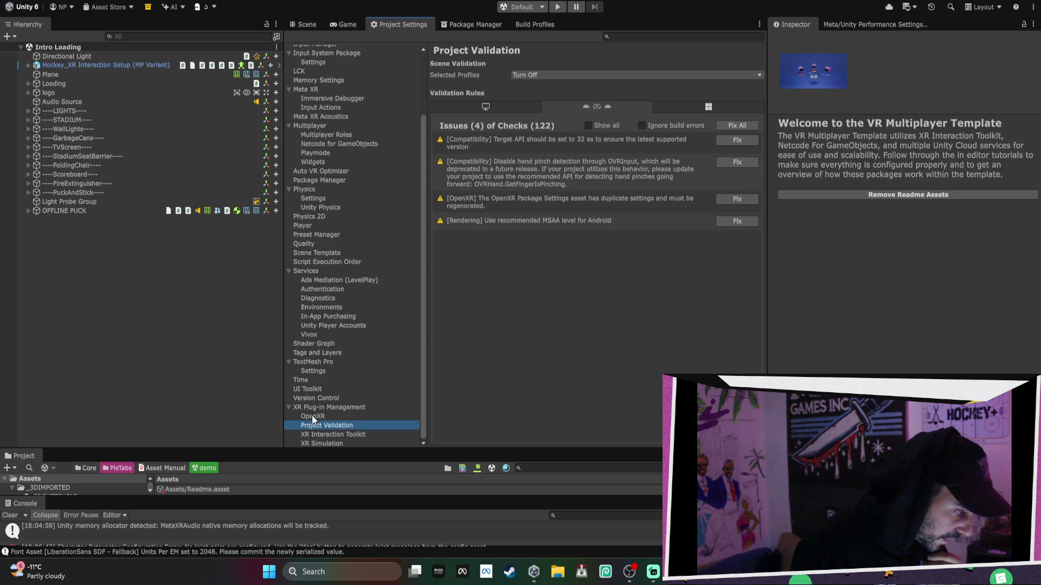
pyautogui.click(312, 415)
pyautogui.click(443, 324)
pyautogui.scroll(-5, 642, 271)
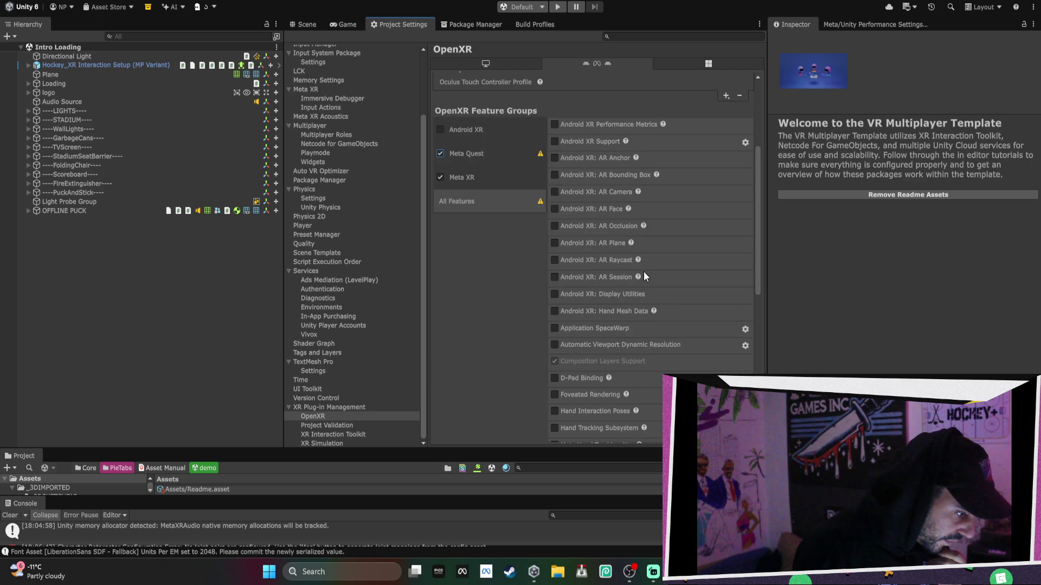
pyautogui.scroll(-2, 643, 275)
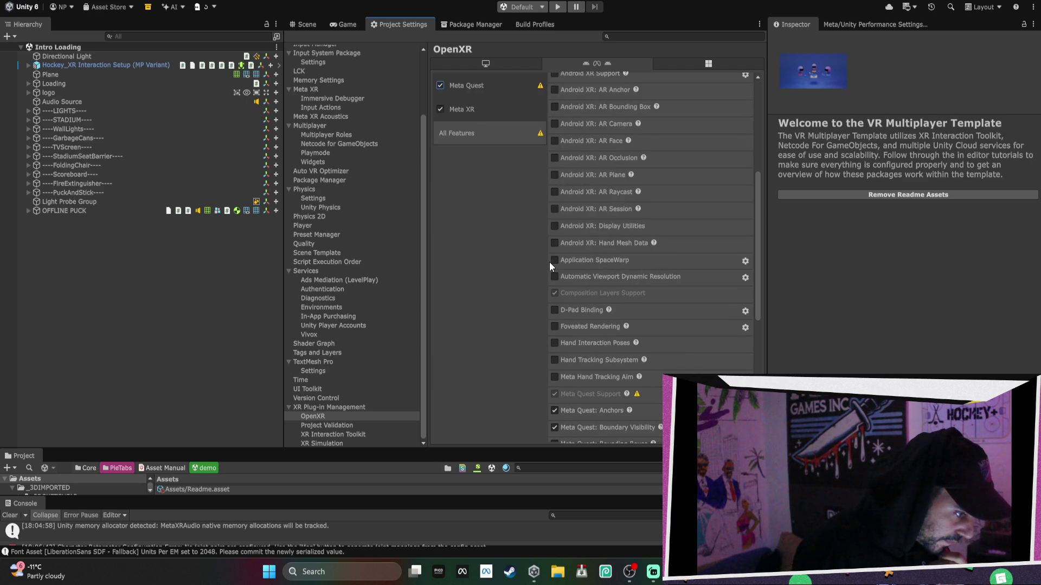
# - Enable Application SpaceWarp, Palm Pose, Meta XR Space Warp and Eye Tracked Foveation, then show Player settings
pyautogui.click(558, 327)
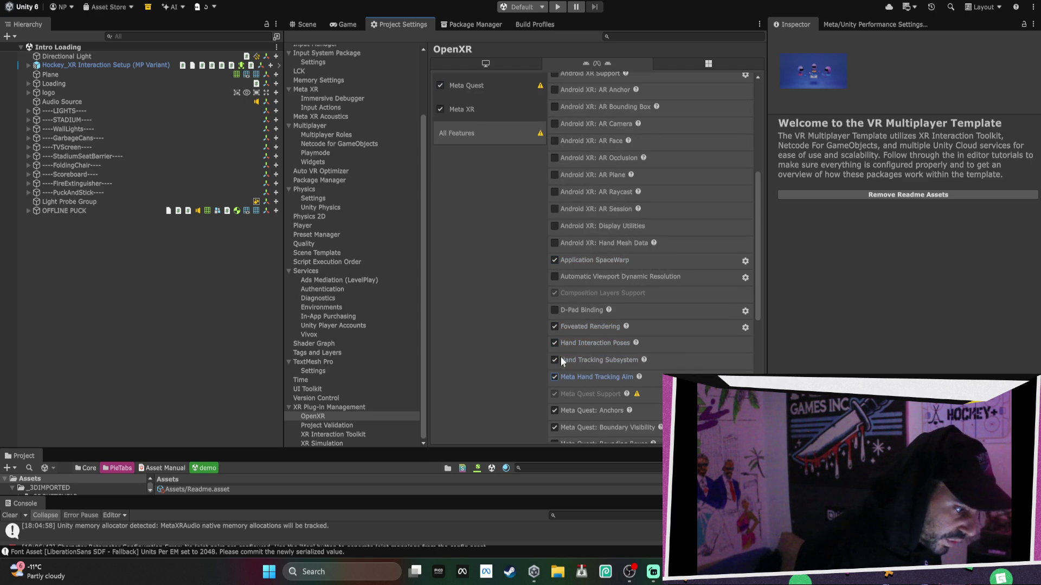
pyautogui.scroll(-9, 580, 333)
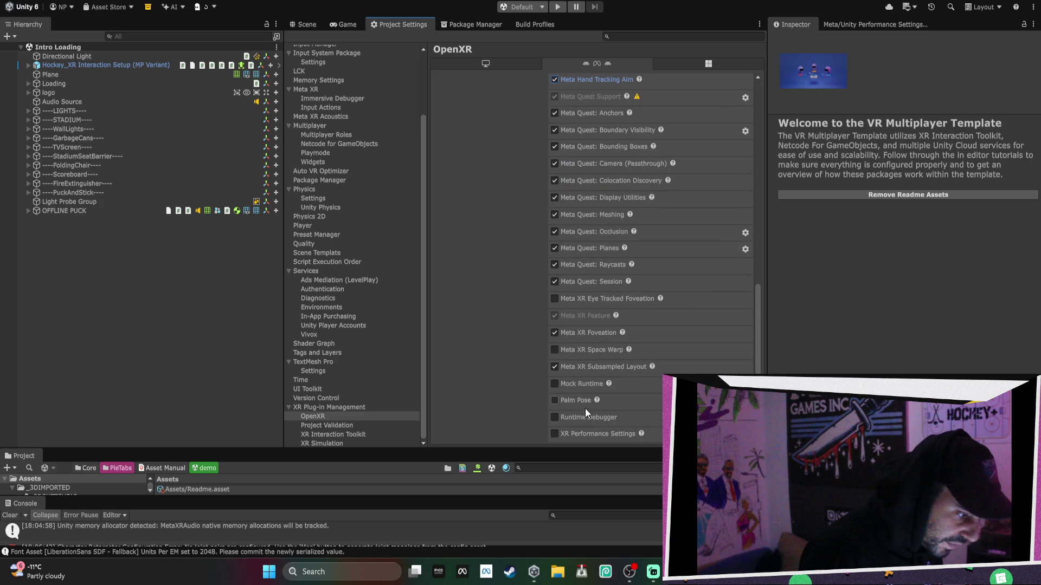
pyautogui.click(552, 400)
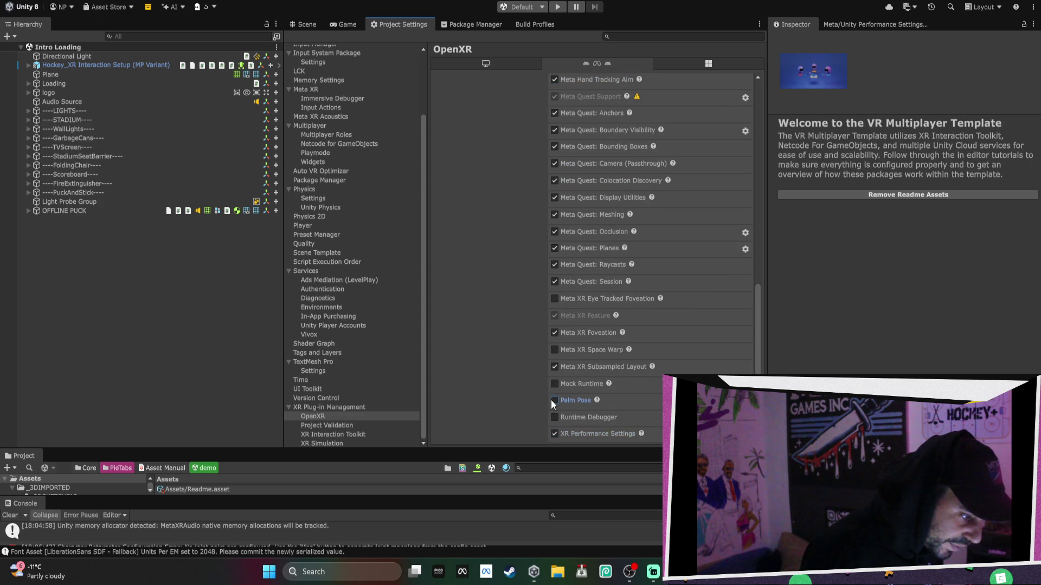
pyautogui.click(553, 350)
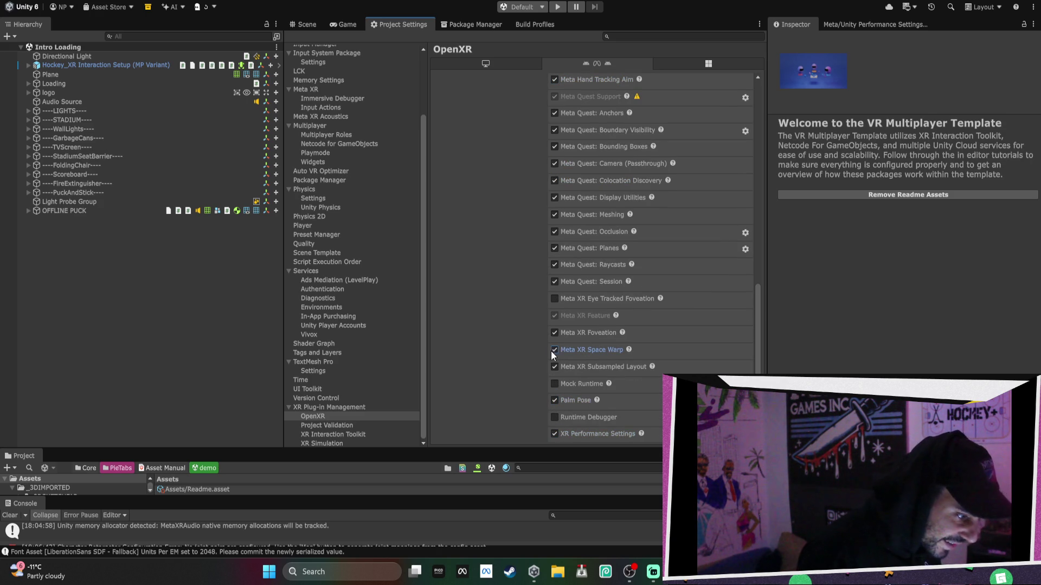
pyautogui.click(554, 298)
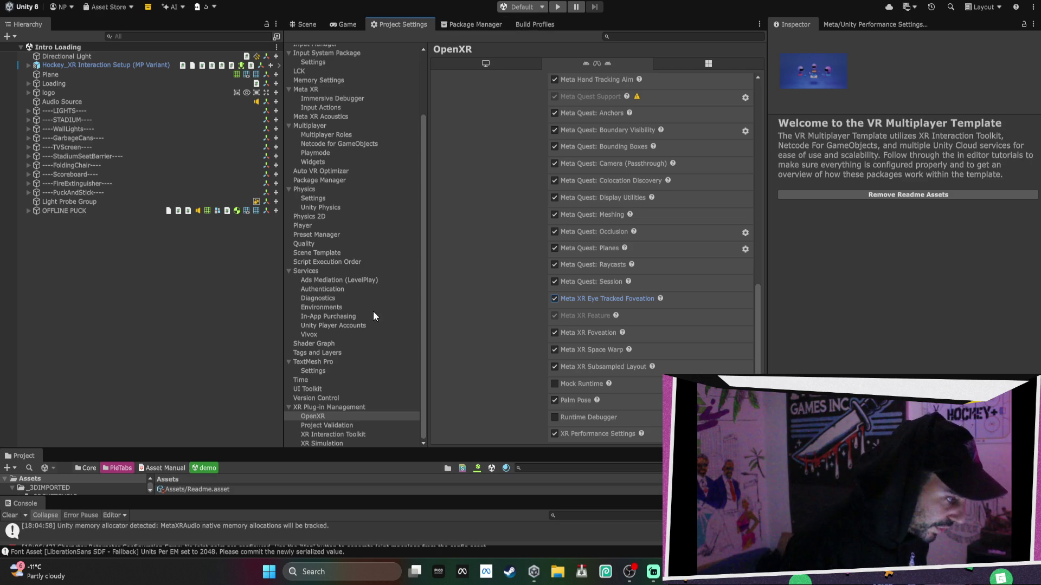
pyautogui.click(359, 227)
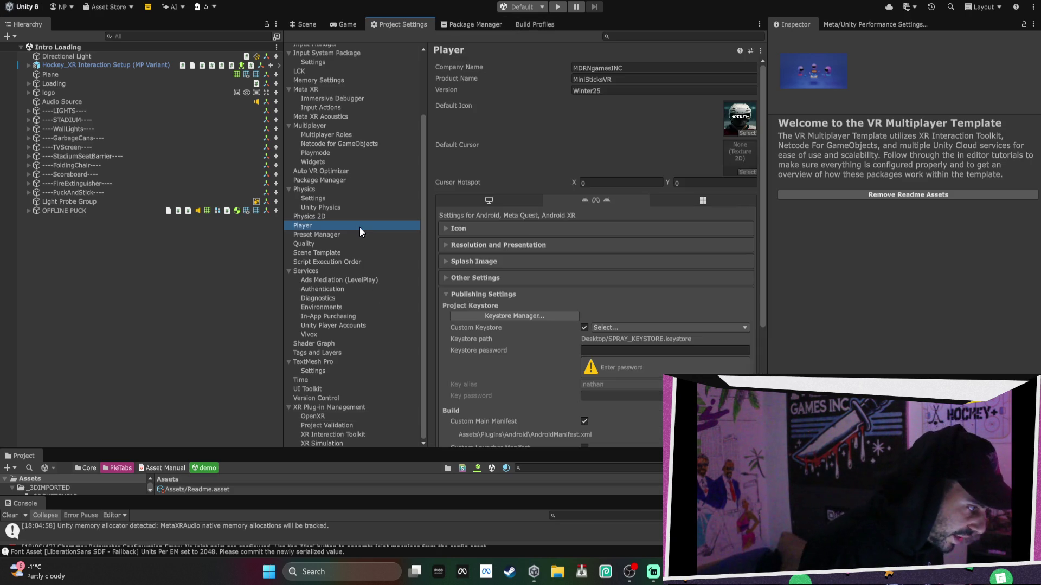
# - Set the custom keystore to the Desktop MiniSticksVR keystore, then bring up Meta Quest Developer Hub
pyautogui.click(660, 328)
pyautogui.moveTo(651, 358)
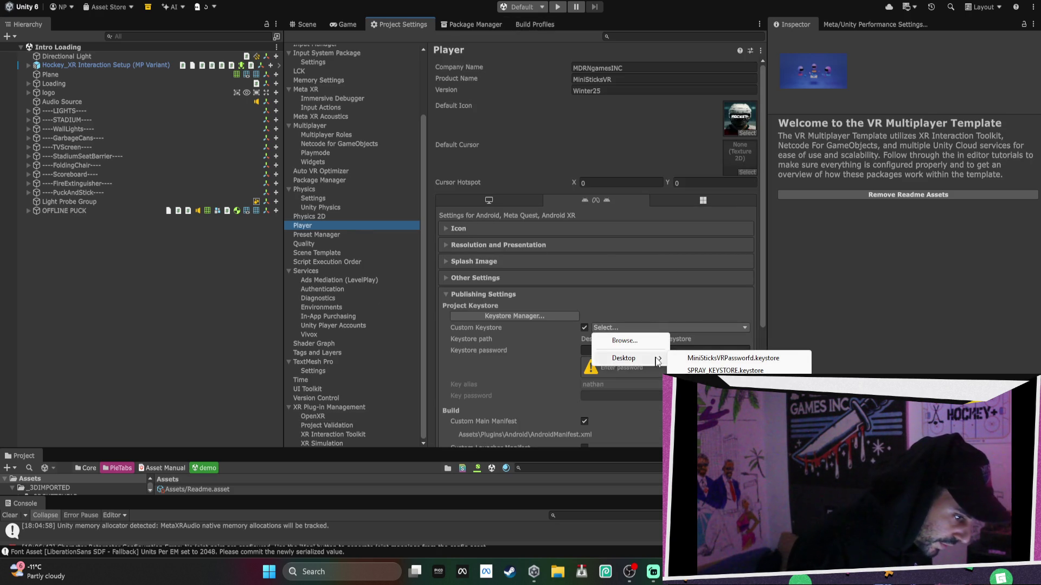
pyautogui.click(727, 362)
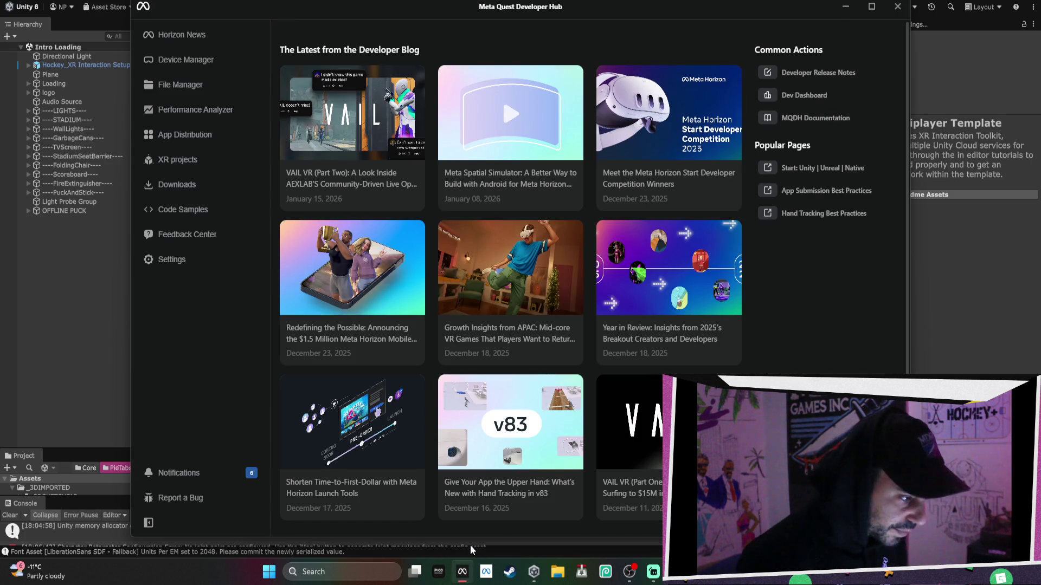
pyautogui.click(974, 276)
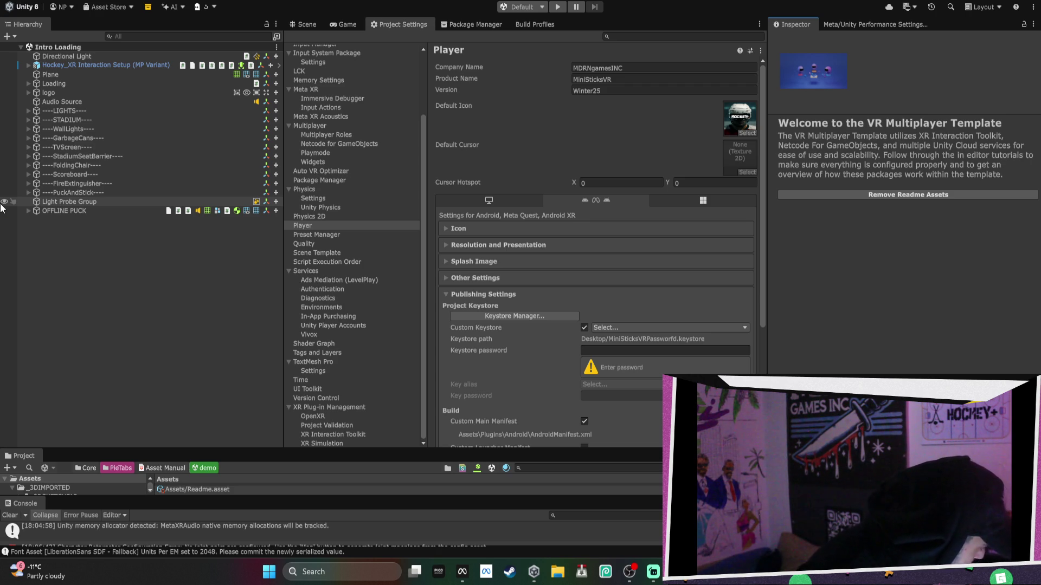
pyautogui.click(608, 350)
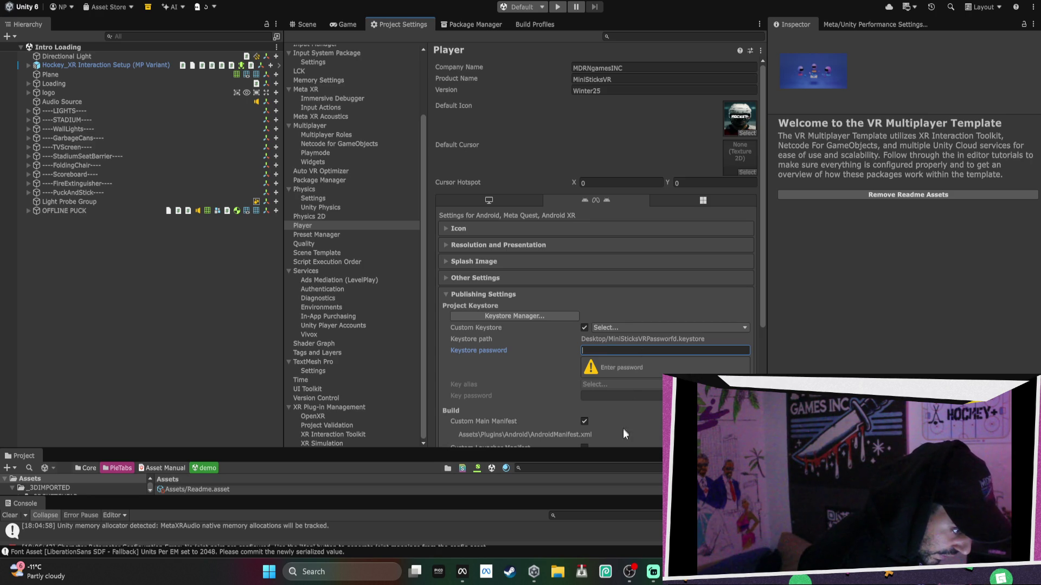
pyautogui.click(461, 572)
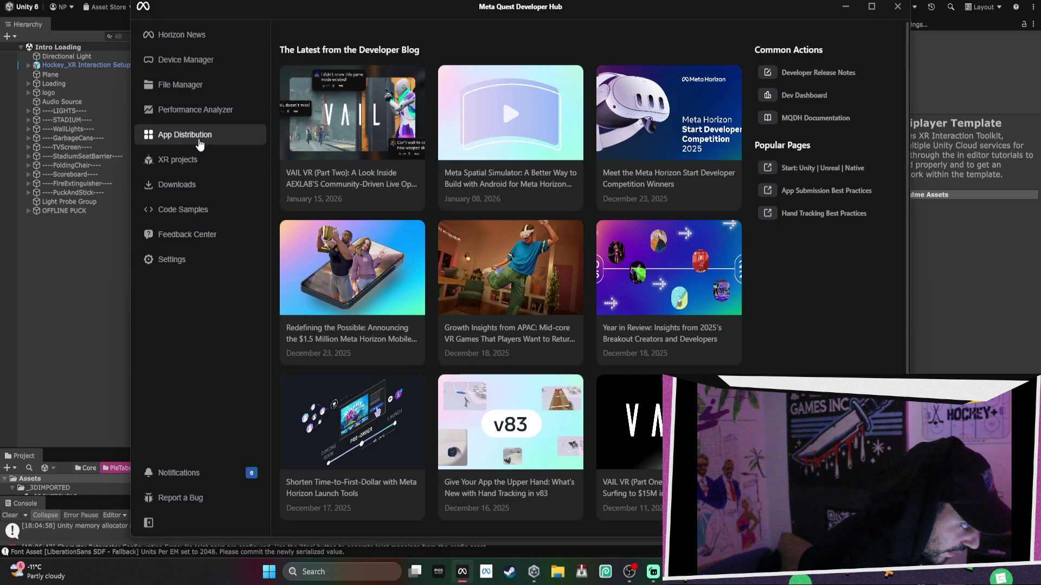
# - Review the SPRAY and Hockey+ VR release channels in App Distribution, then return to Unity
pyautogui.click(200, 142)
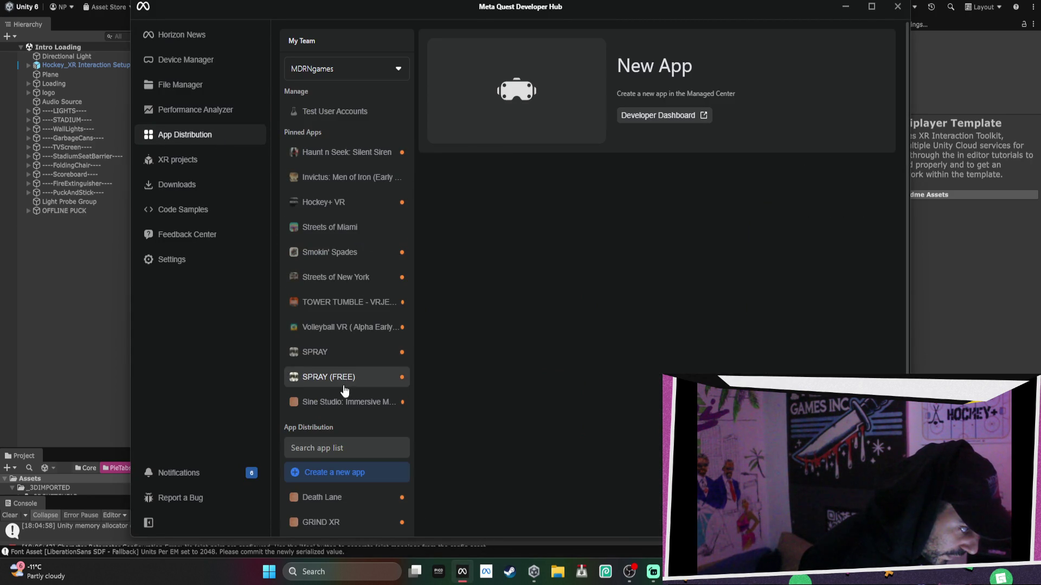
pyautogui.click(348, 359)
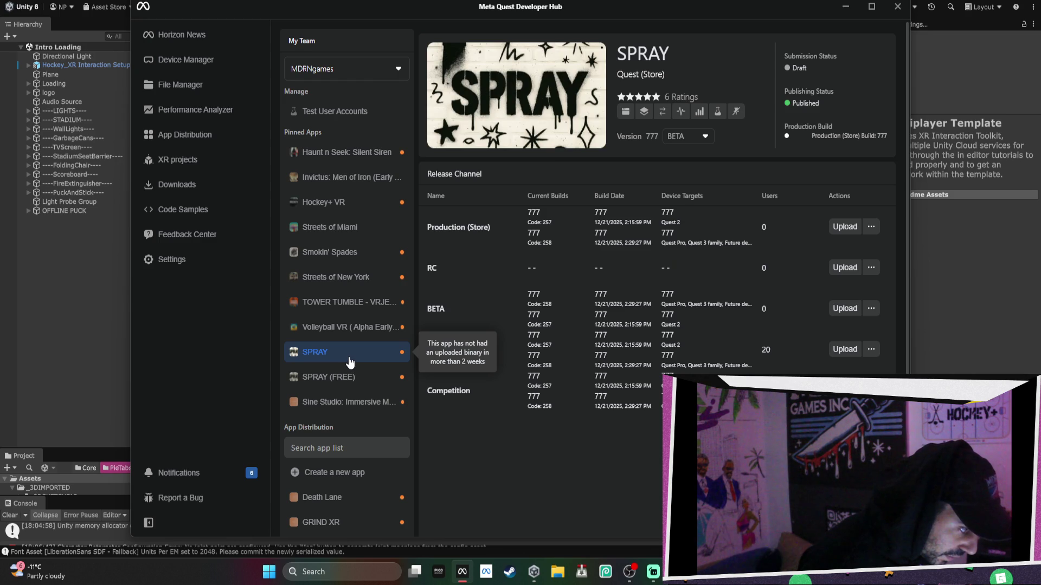
pyautogui.click(354, 214)
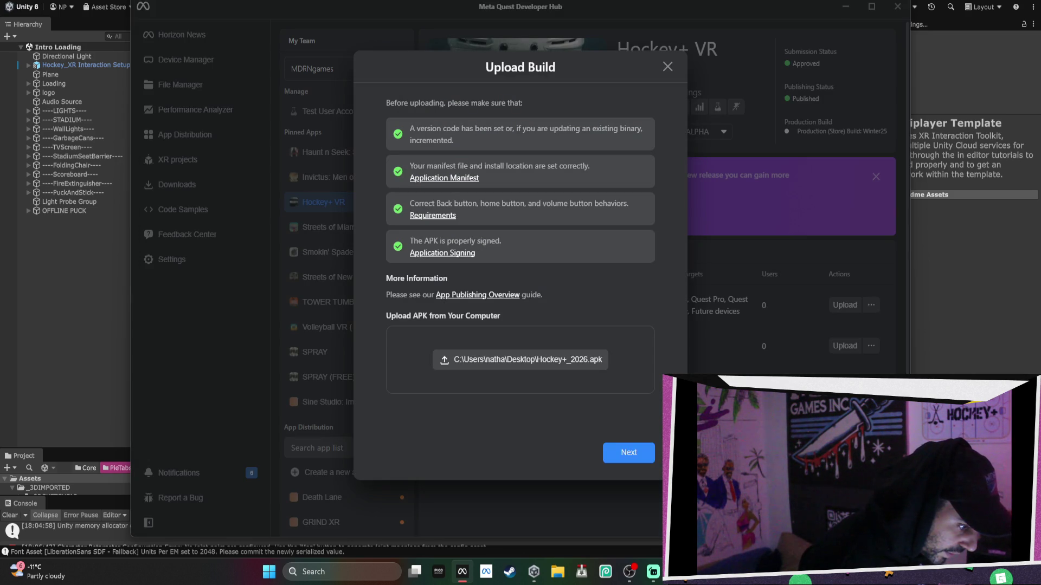
pyautogui.click(624, 452)
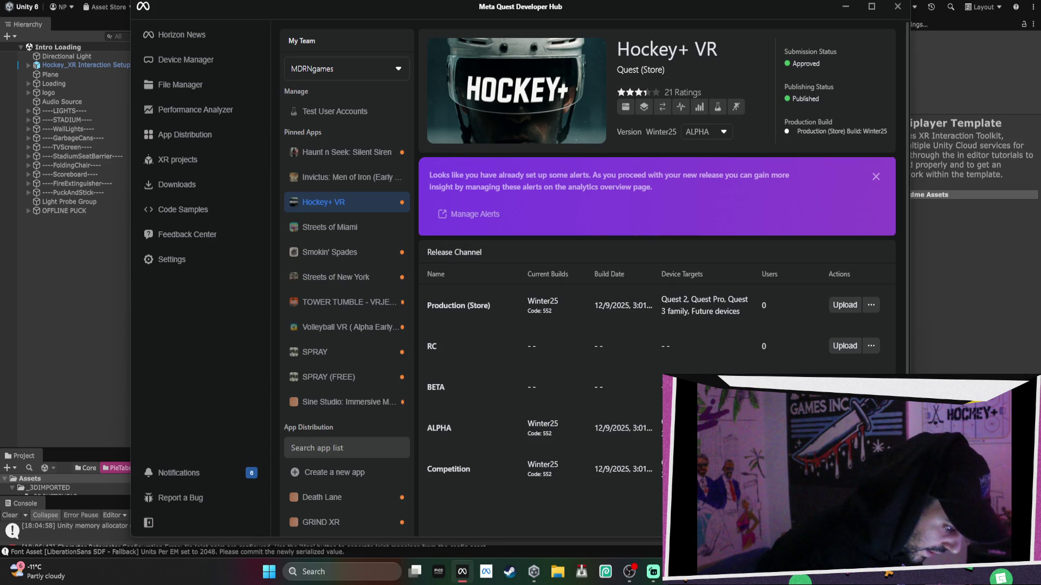
pyautogui.hotkey('alt', 'Tab')
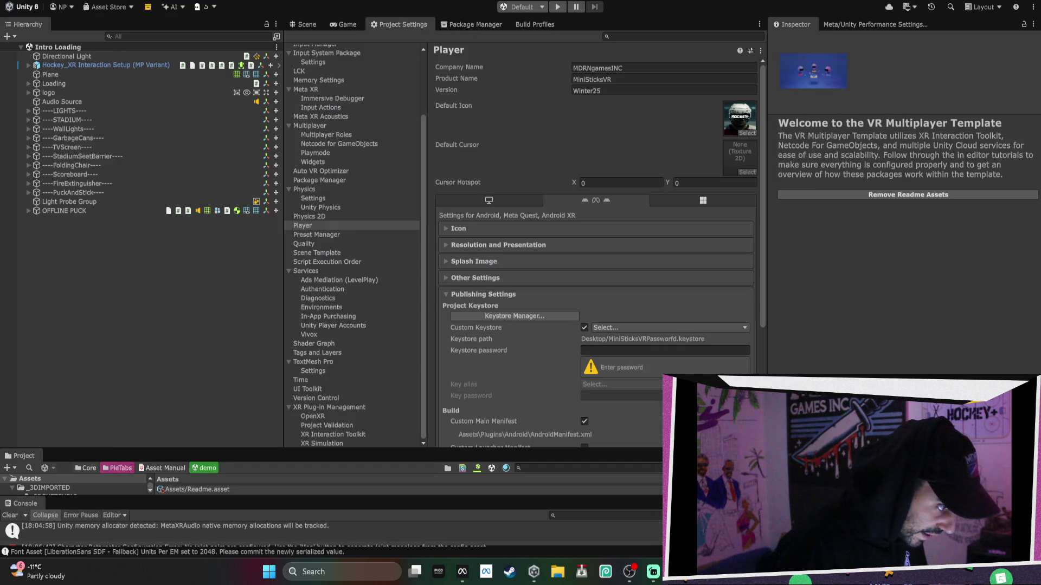
# - Reselect the Desktop MiniSticksVR keystore and enter its password, which is rejected as wrong
pyautogui.click(608, 330)
pyautogui.moveTo(635, 360)
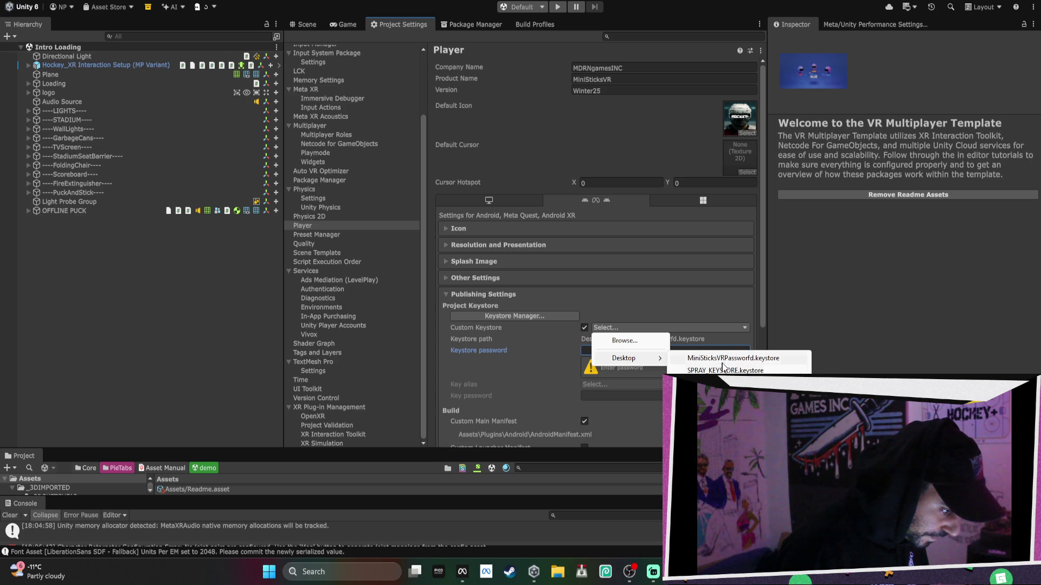
pyautogui.click(723, 360)
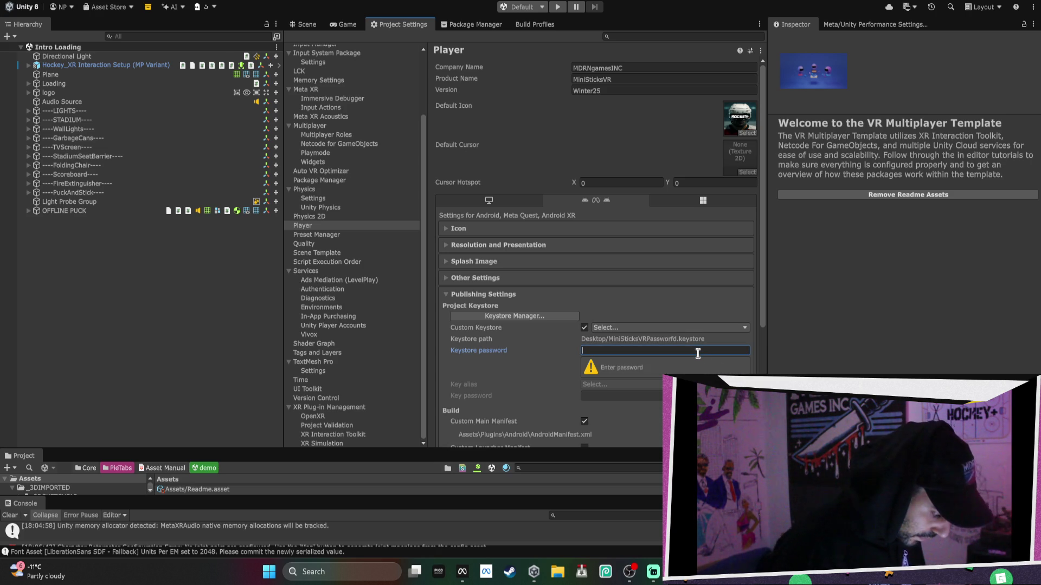
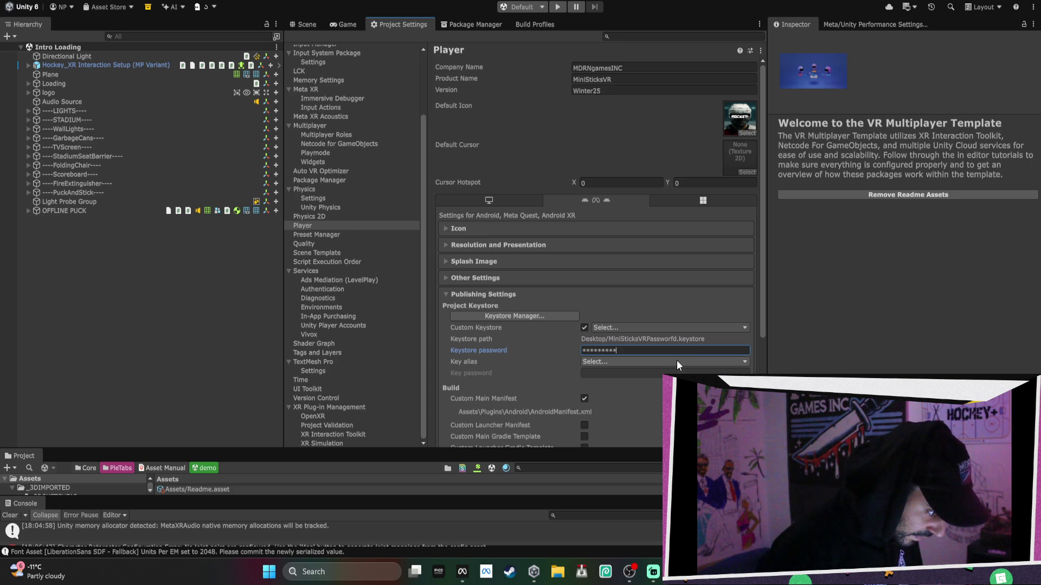
pyautogui.click(672, 363)
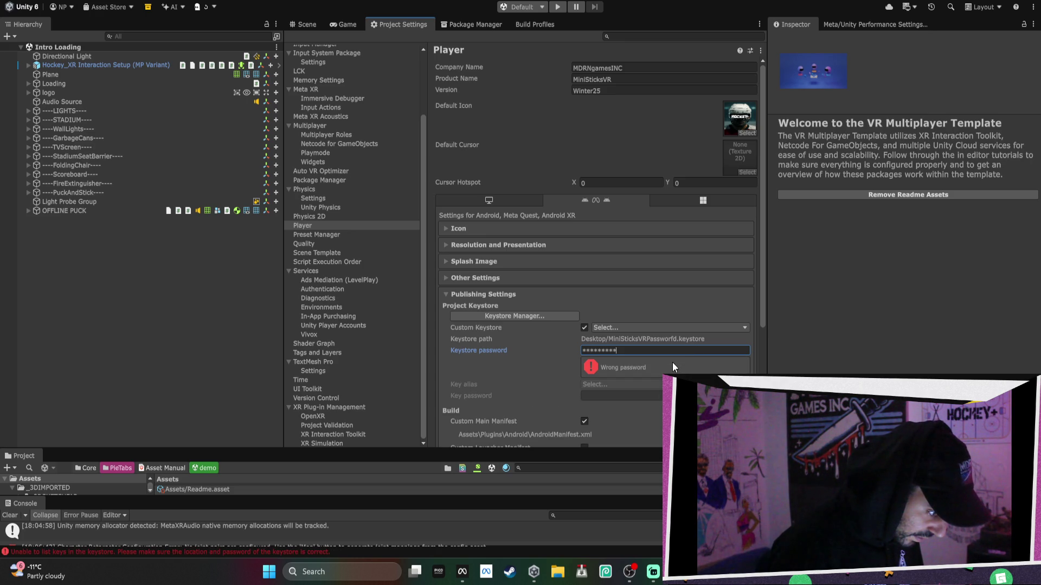
pyautogui.click(559, 573)
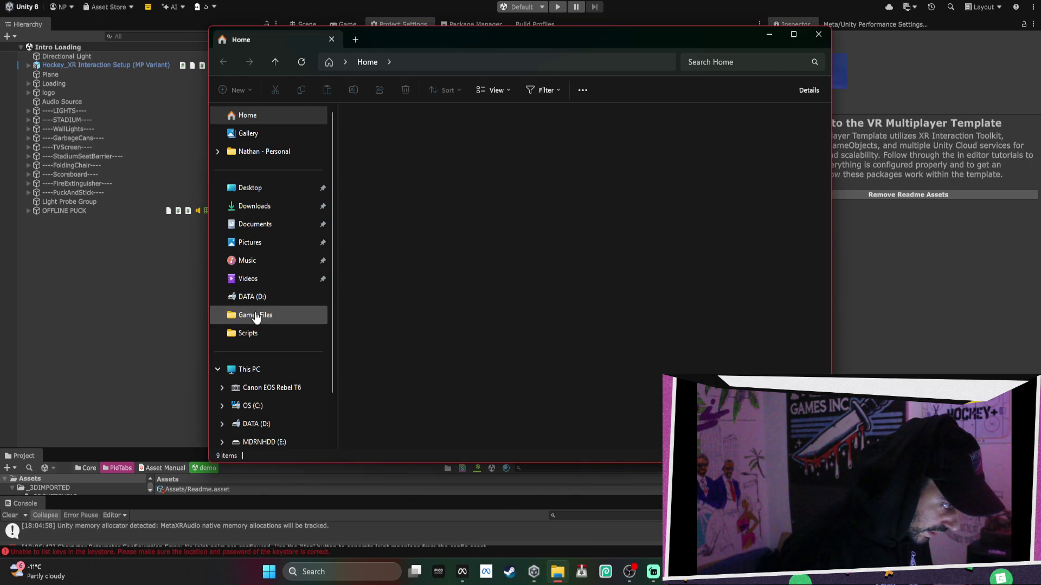
# - Permanently delete MiniSticksVRPasswordfd.keystore from the MDRNHDD (E:) drive
pyautogui.click(281, 297)
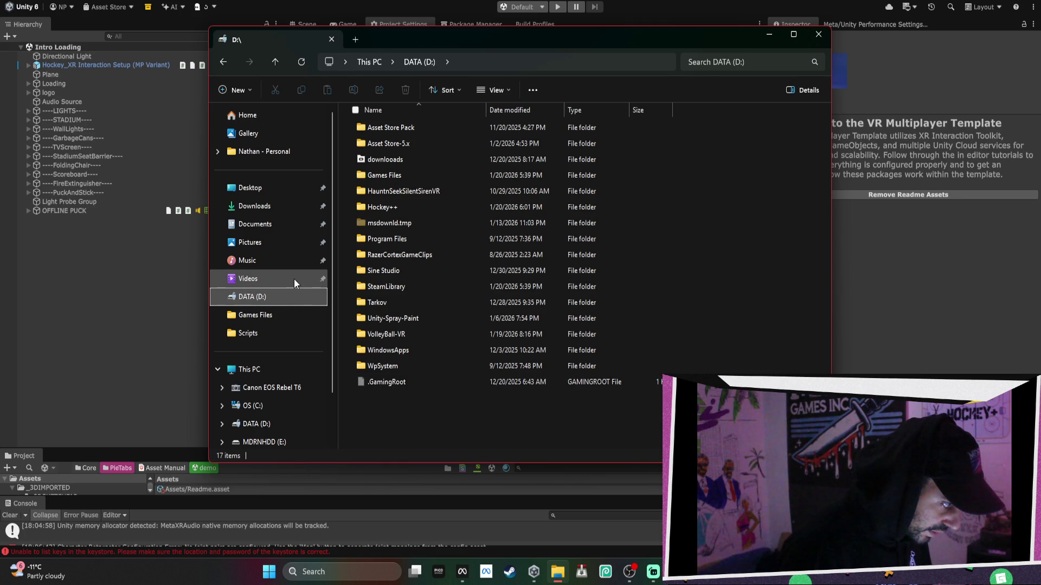
pyautogui.scroll(-1, 274, 414)
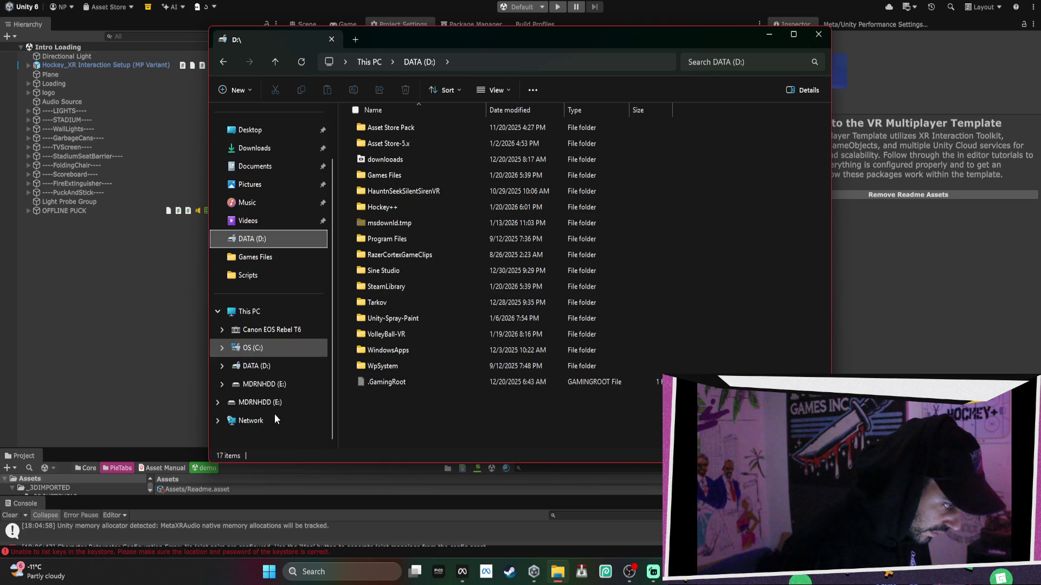
pyautogui.click(266, 384)
pyautogui.scroll(-1, 523, 337)
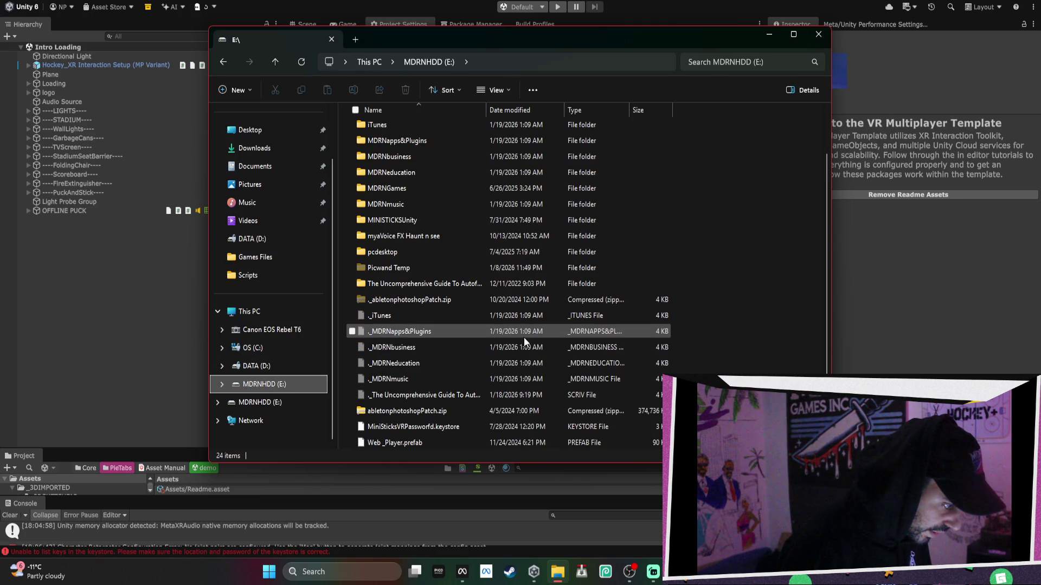
pyautogui.click(444, 427)
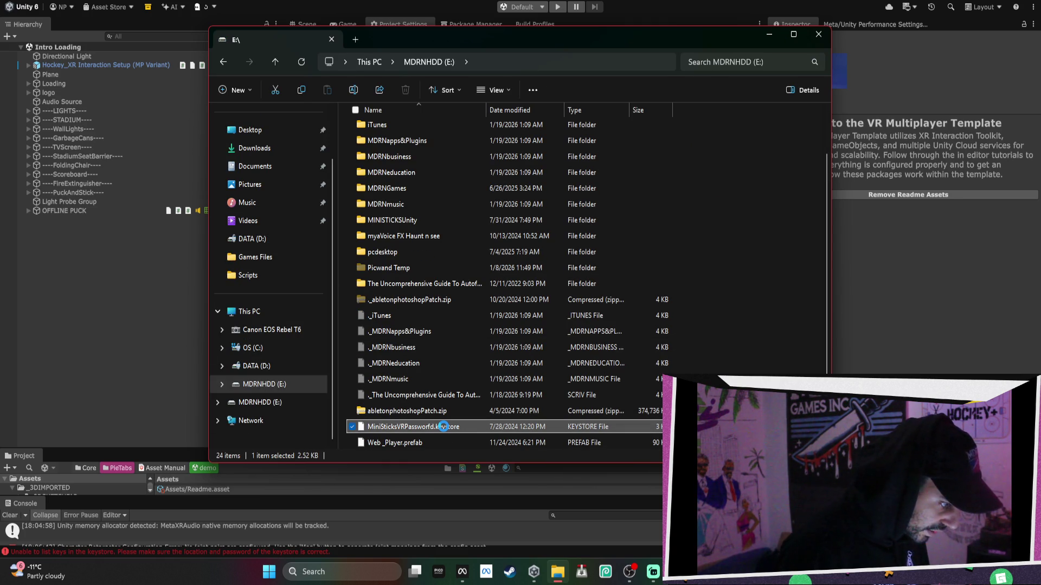
pyautogui.rightClick(444, 427)
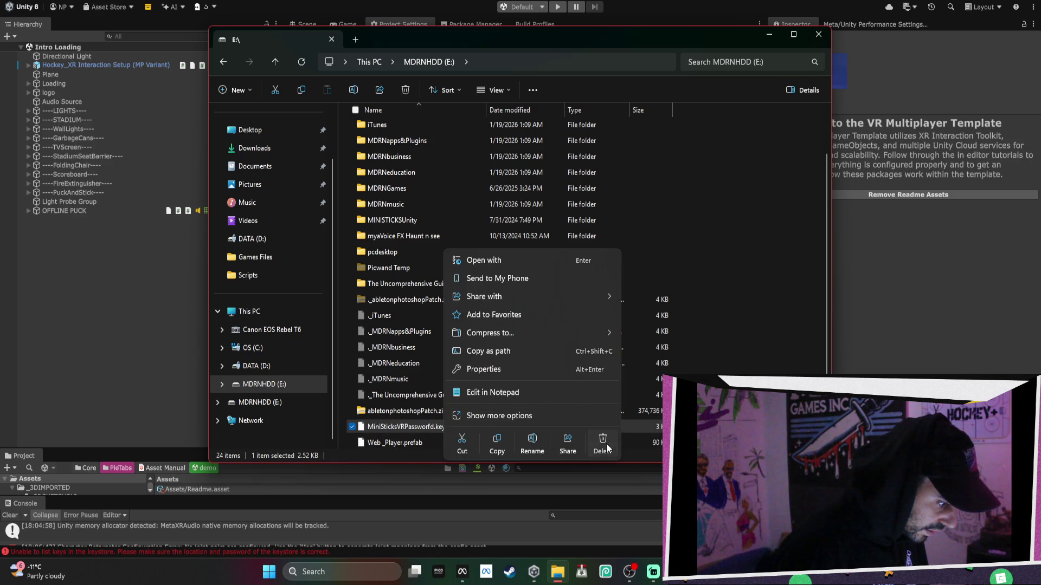
pyautogui.click(603, 440)
pyautogui.click(624, 299)
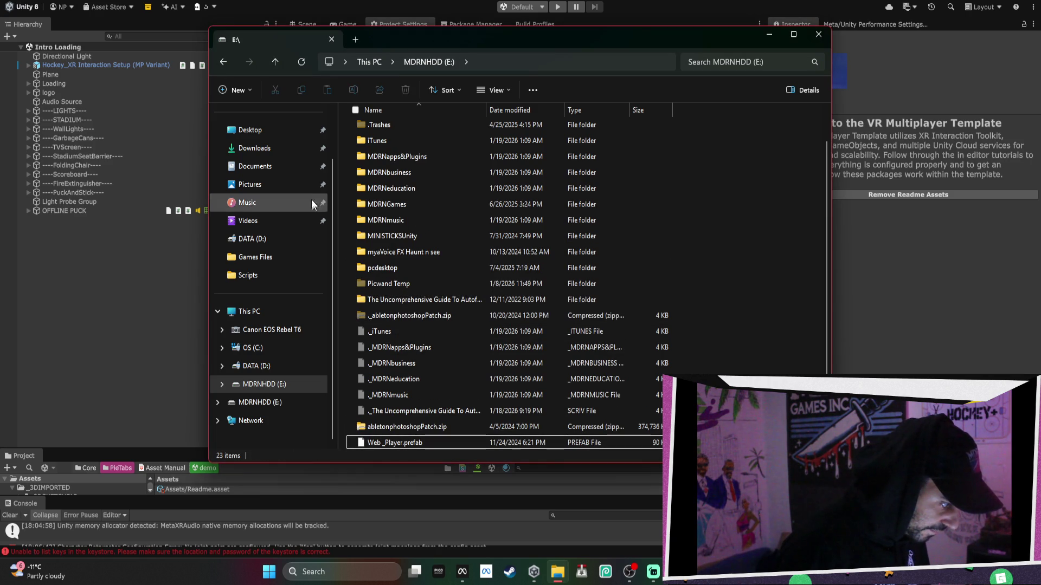
# - Go to the Desktop folder and open its keystore file
pyautogui.click(293, 130)
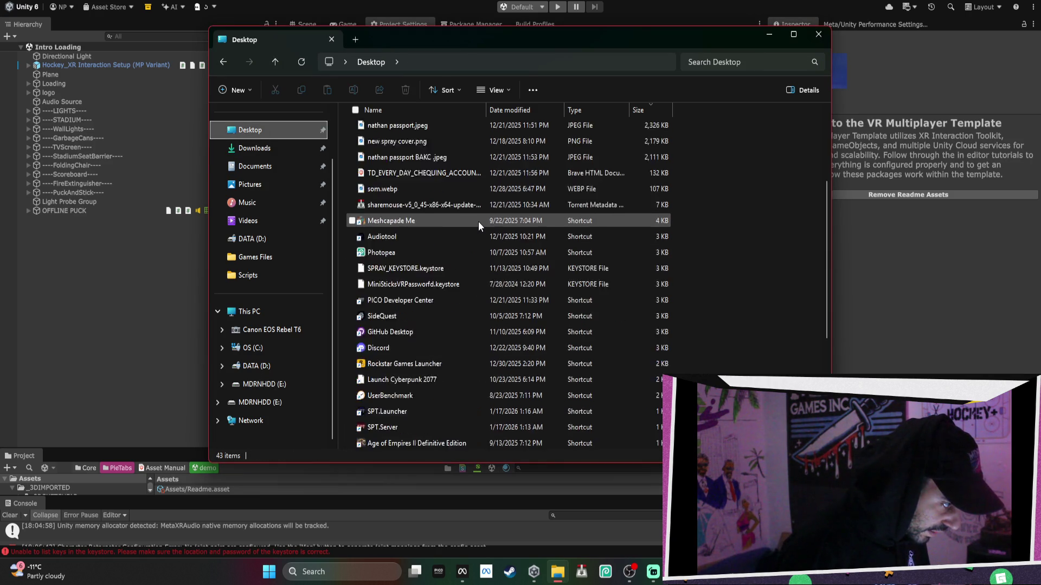
pyautogui.scroll(3, 478, 221)
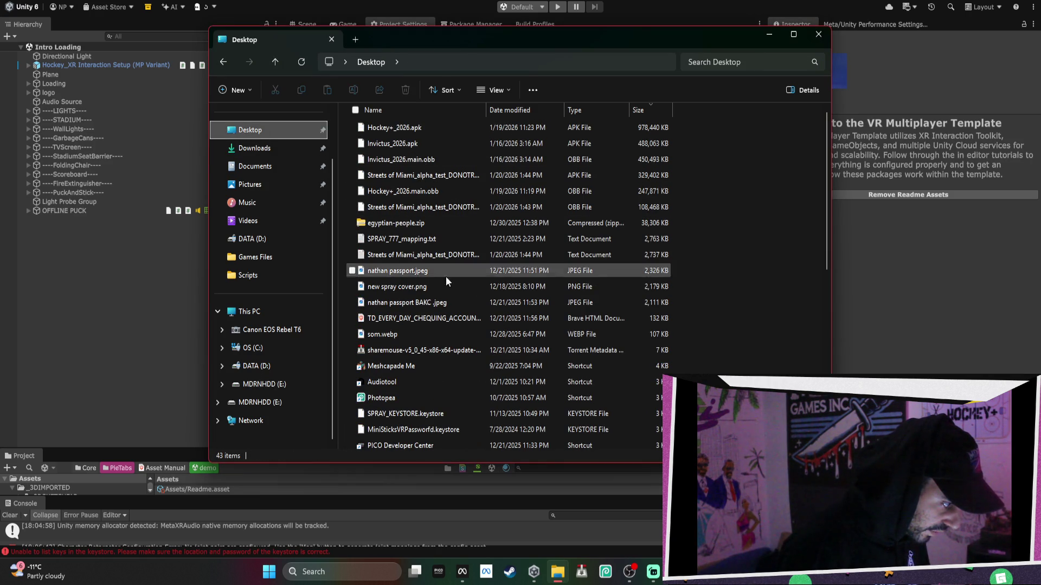
pyautogui.scroll(-1, 435, 315)
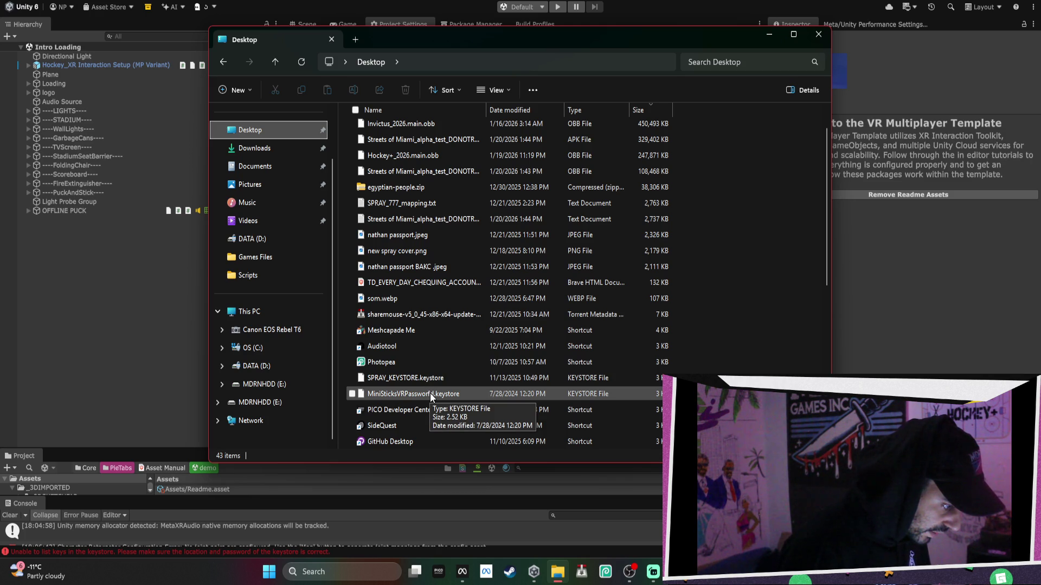
pyautogui.doubleClick(493, 399)
# - Reselect the Desktop MiniSticksVRPasswordfd.keystore and re-enter its password; it is still rejected
pyautogui.click(646, 352)
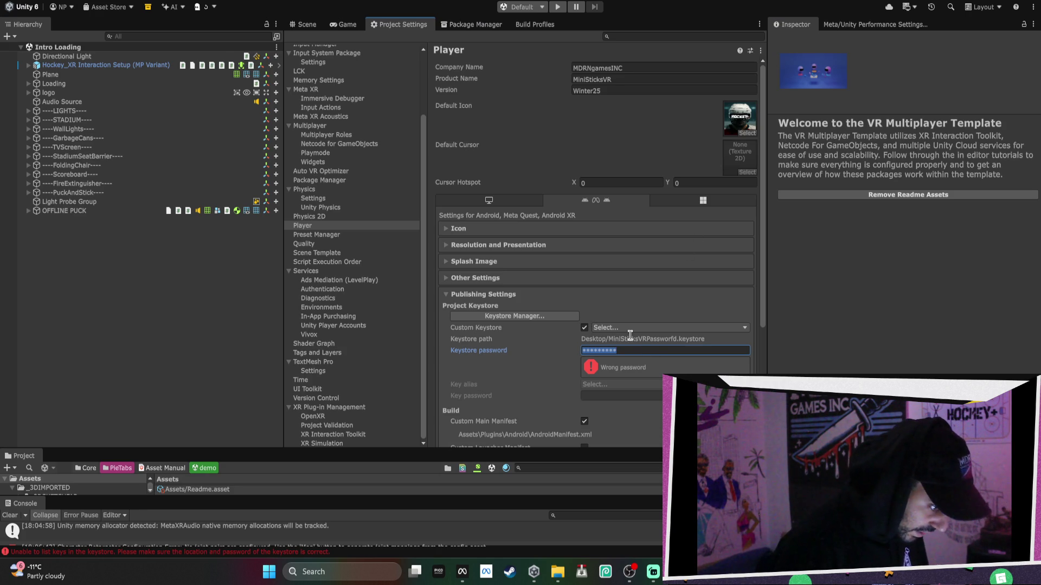
pyautogui.click(607, 328)
pyautogui.moveTo(629, 358)
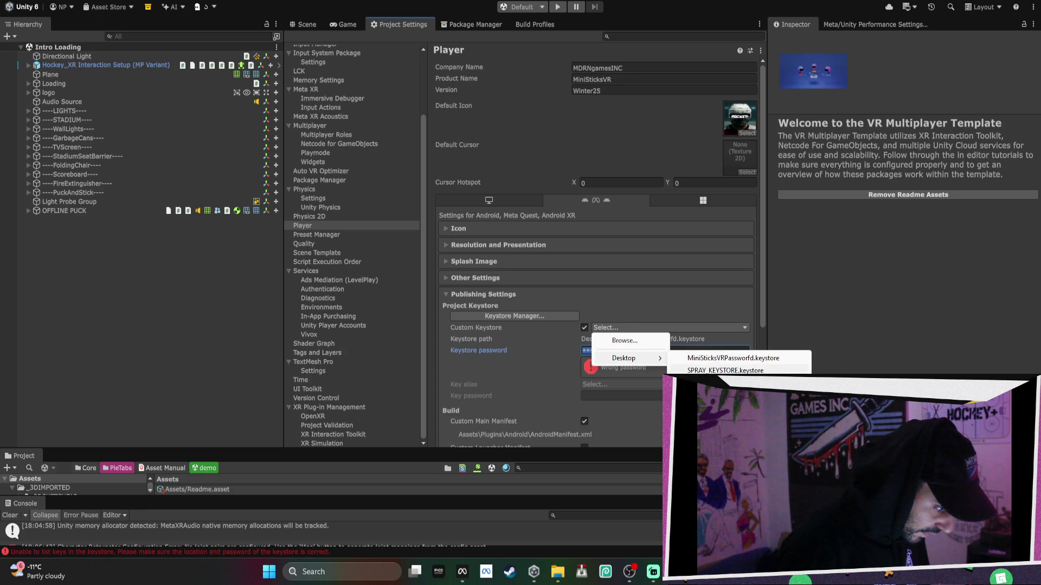
pyautogui.click(721, 359)
pyautogui.click(654, 349)
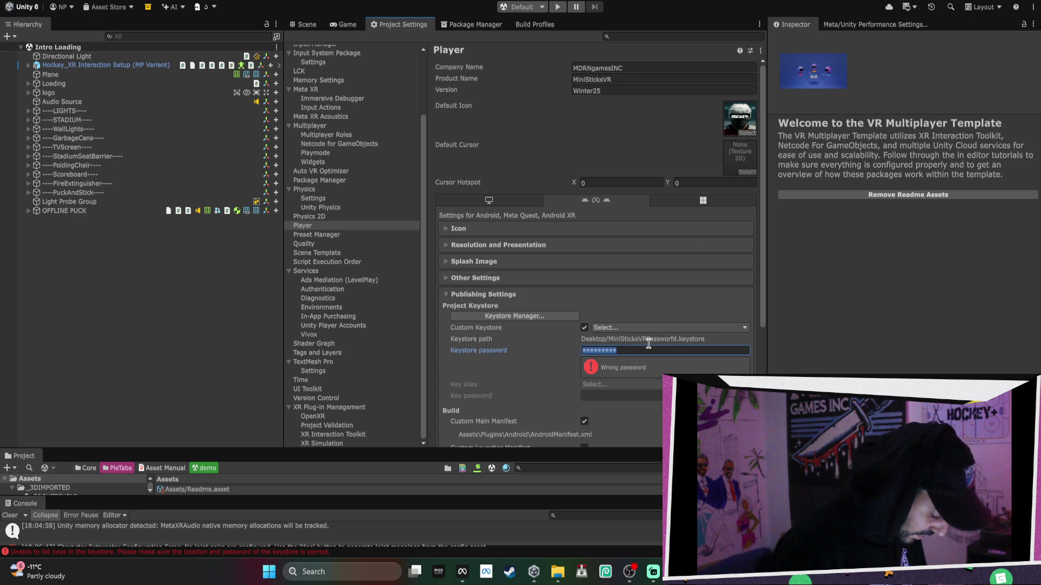
pyautogui.write('**')
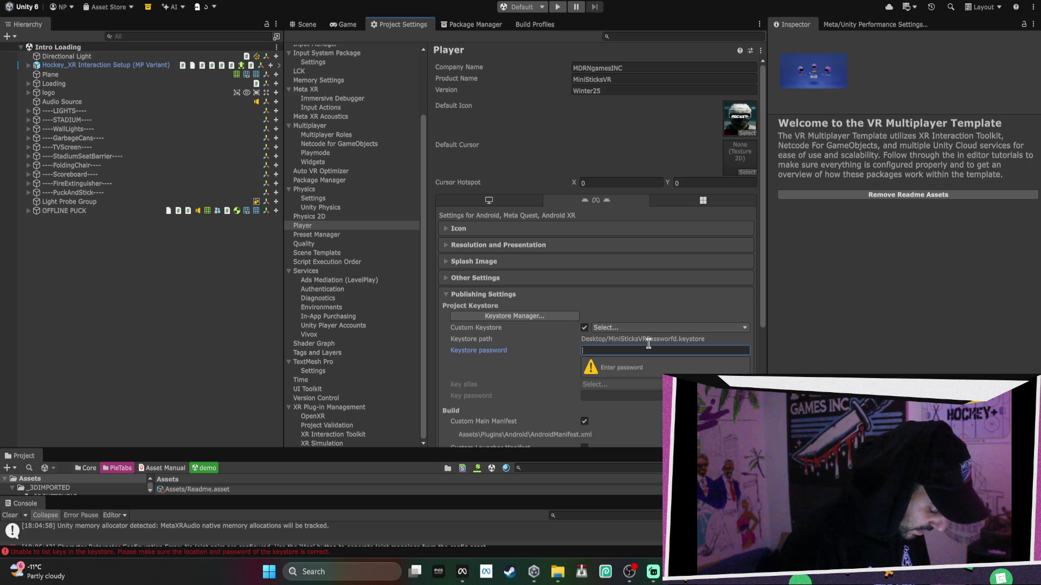
pyautogui.write('**')
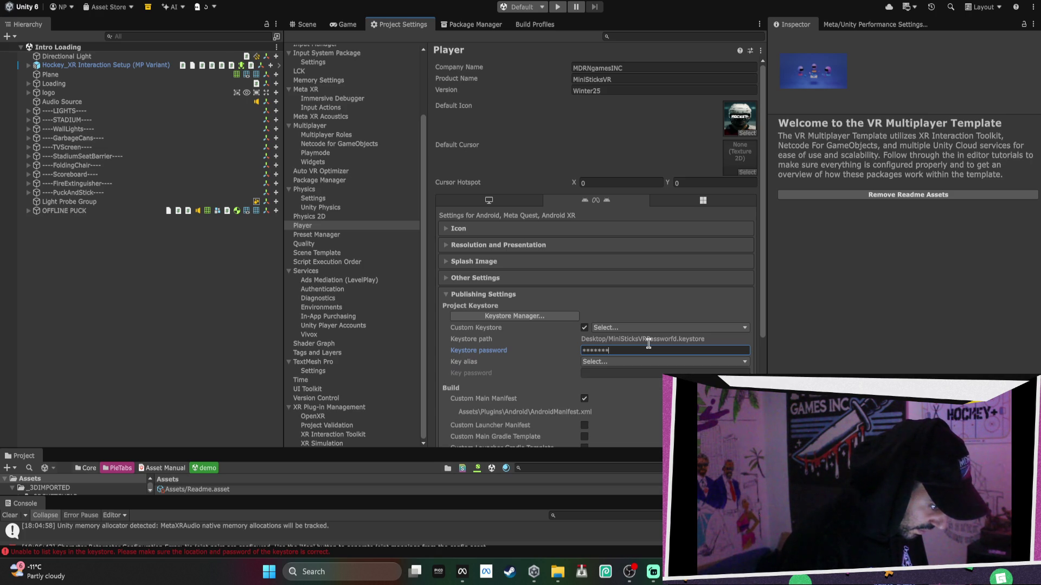
pyautogui.press('Return')
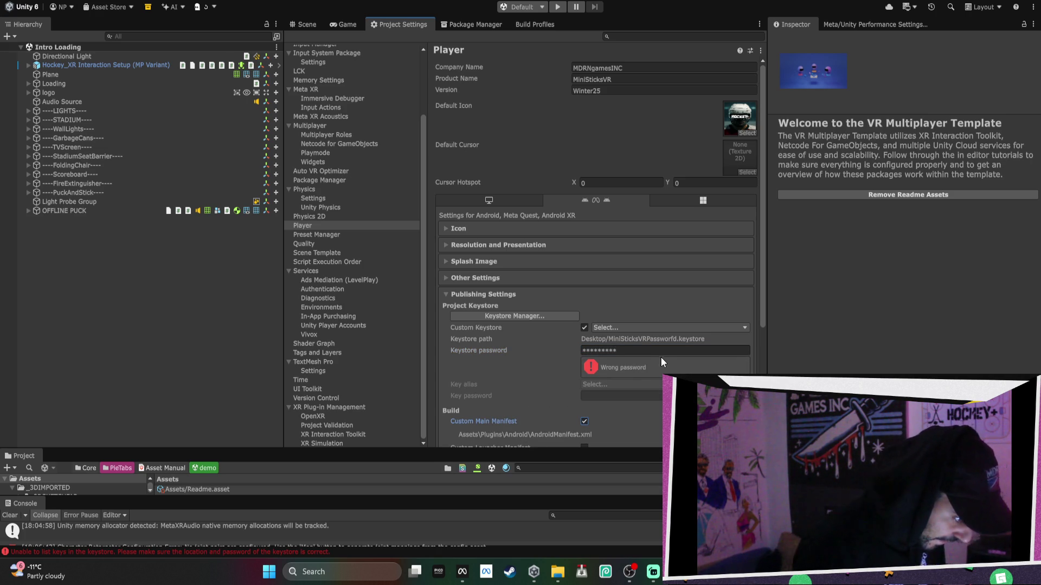
pyautogui.click(669, 352)
pyautogui.click(669, 352)
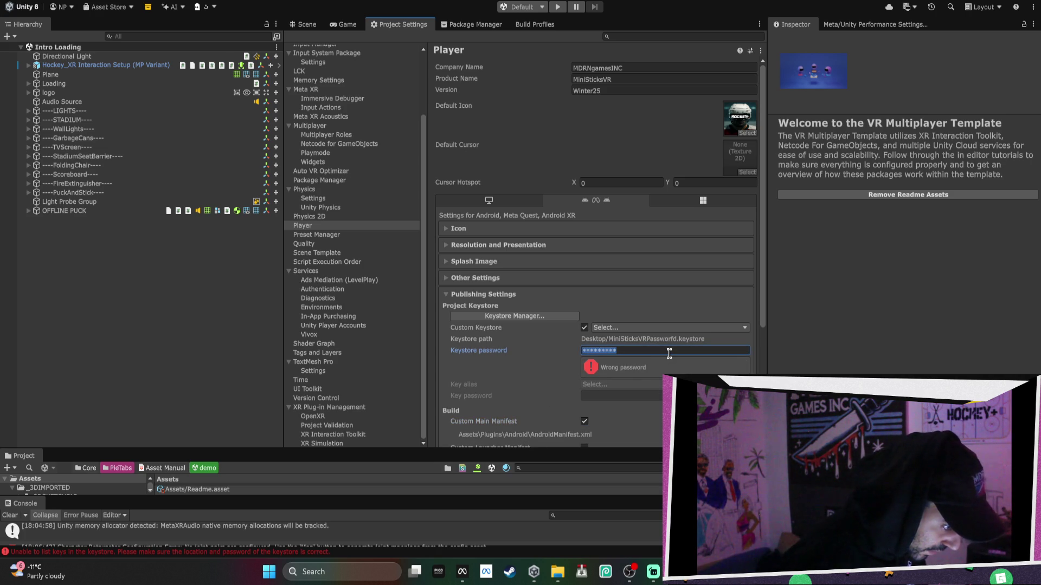
pyautogui.moveTo(558, 576)
pyautogui.moveTo(677, 572)
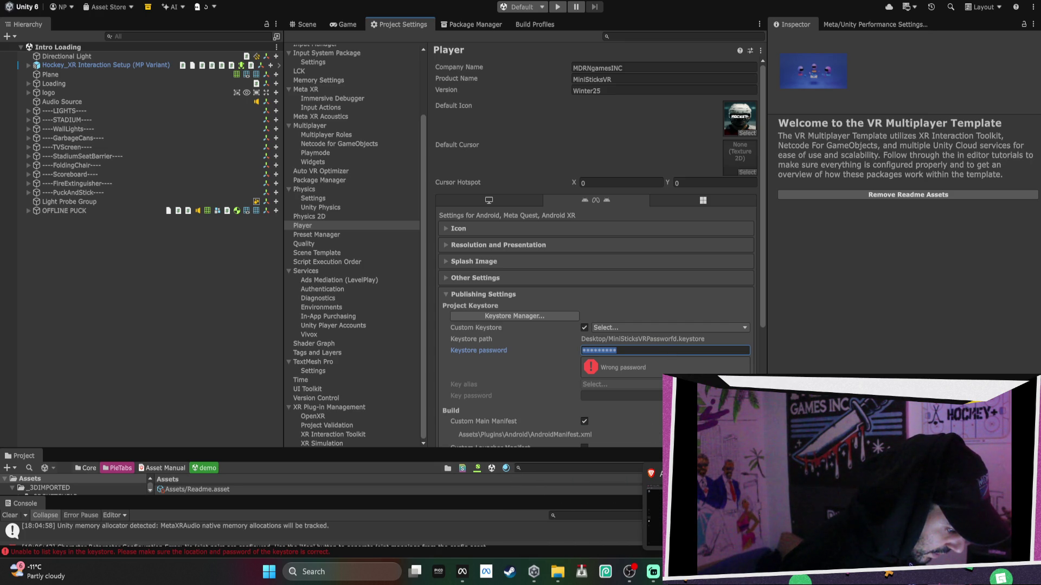
# - Check the Desktop keystore file, then locate the MINISTICKSUnity folder on MDRNHDD (E:)
pyautogui.click(558, 572)
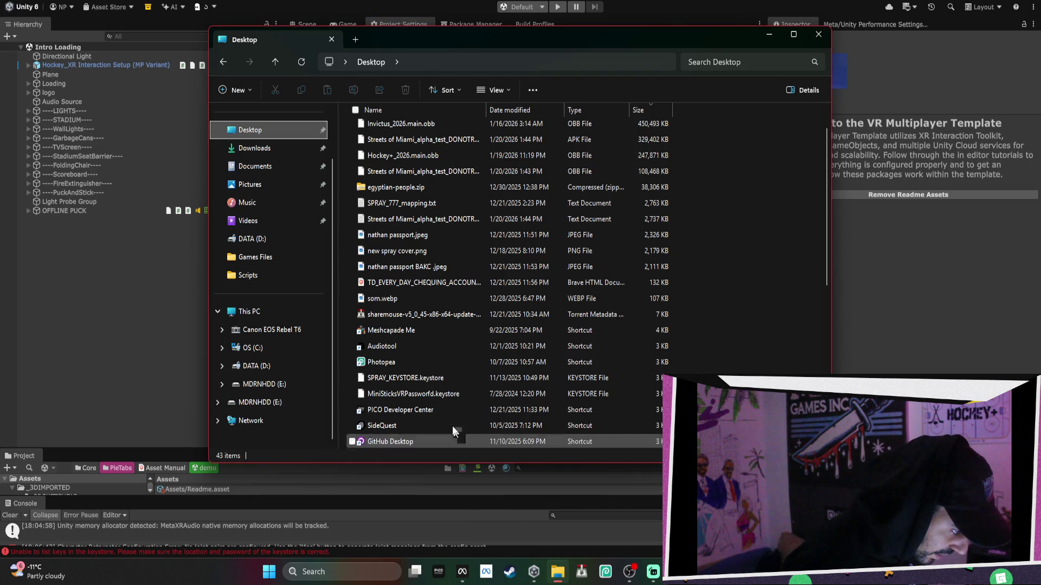
pyautogui.scroll(1, 450, 346)
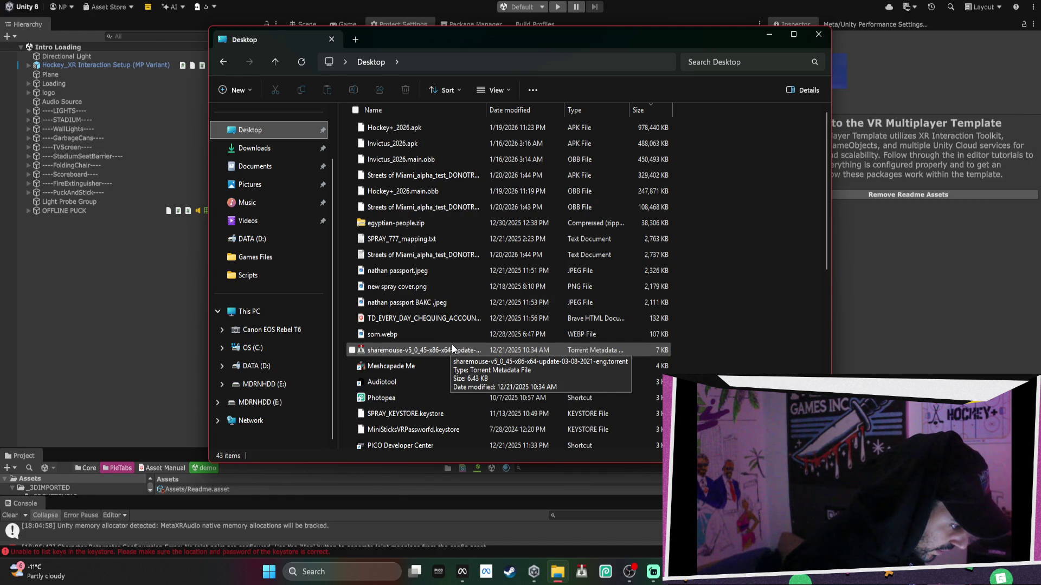
pyautogui.scroll(-1, 461, 352)
pyautogui.click(538, 399)
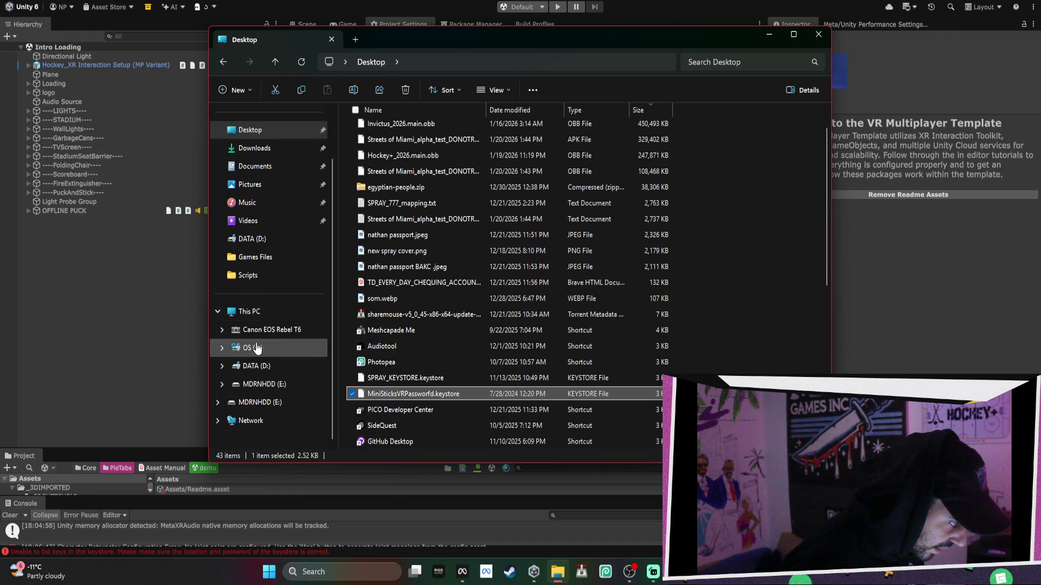
pyautogui.click(283, 385)
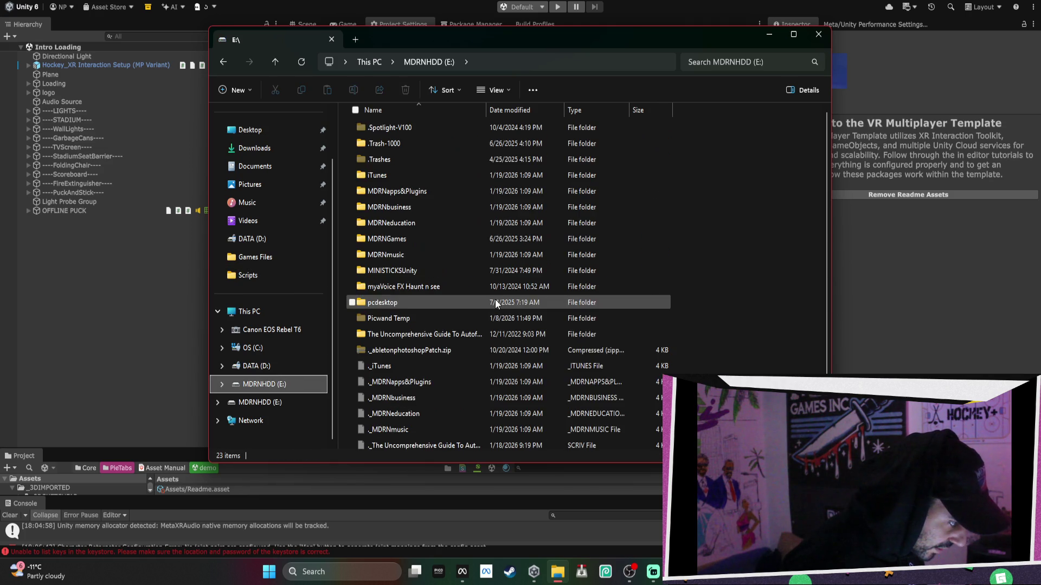
pyautogui.scroll(1, 496, 298)
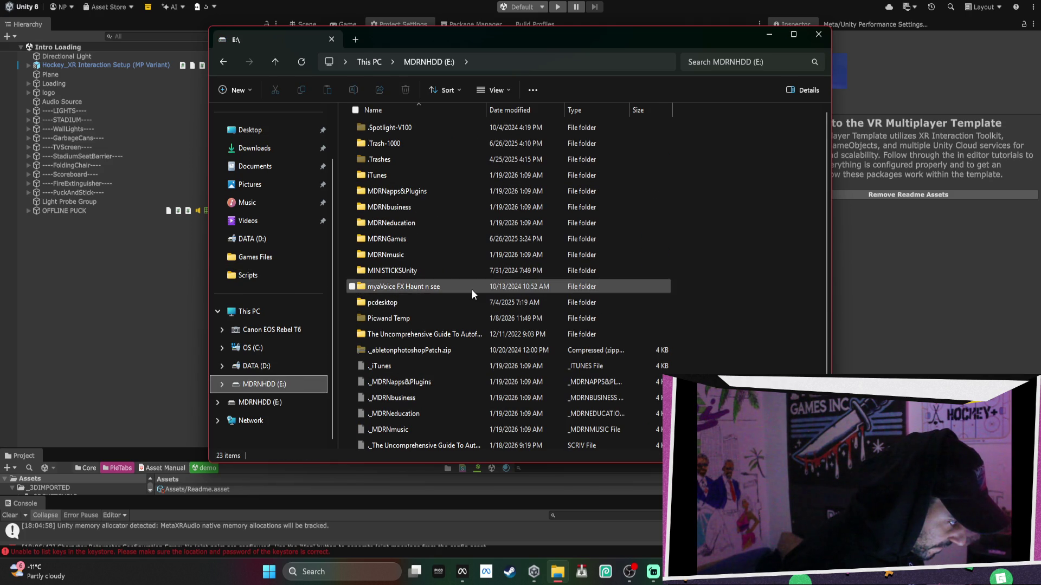
pyautogui.click(444, 273)
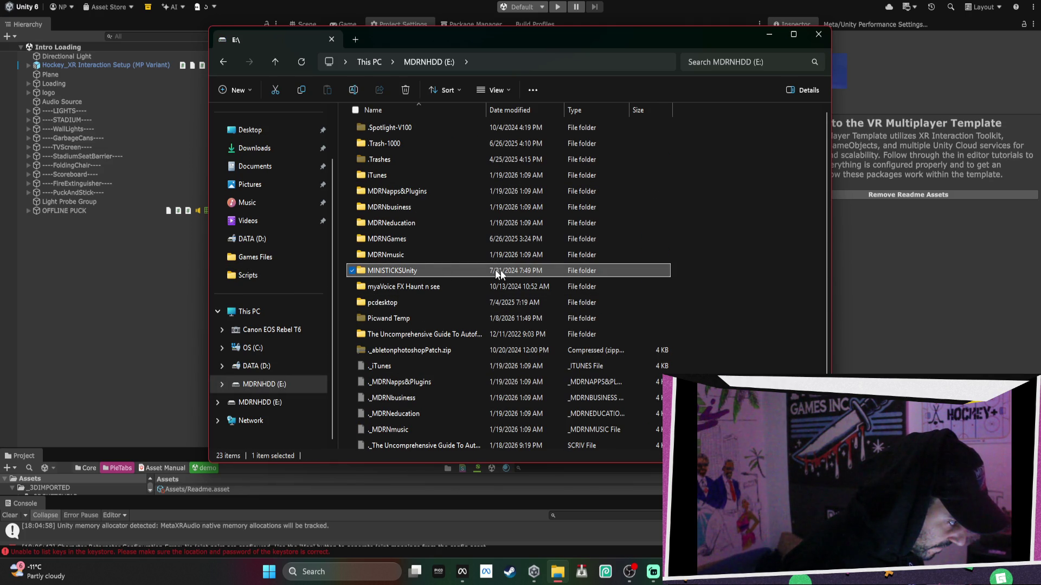
pyautogui.hotkey('alt', 'Tab')
pyautogui.click(629, 327)
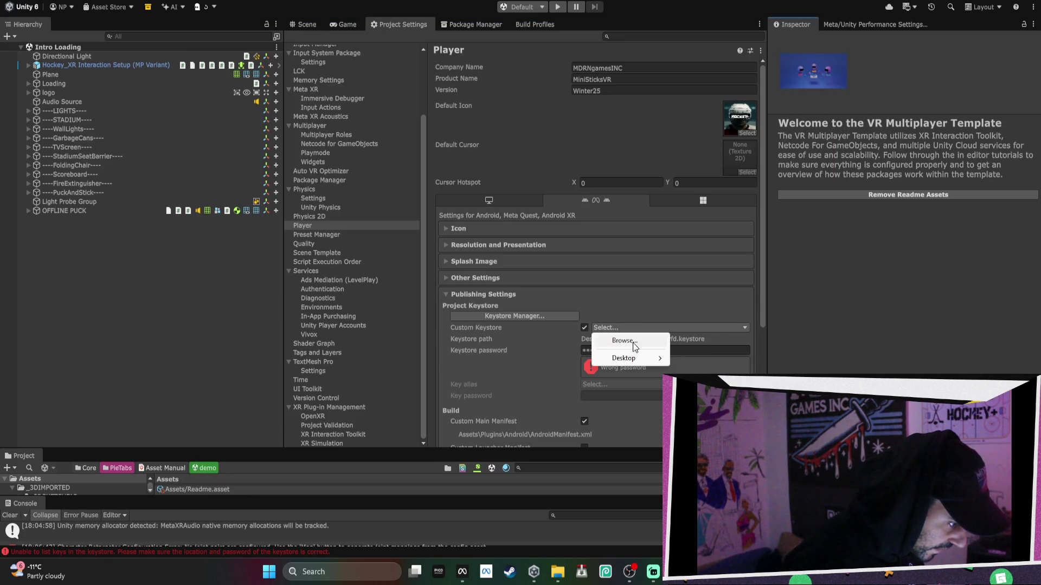
# - Set the custom keystore to MiniSticksVRPasswordf.keystore in E:/MINISTICKSUnity
pyautogui.click(633, 341)
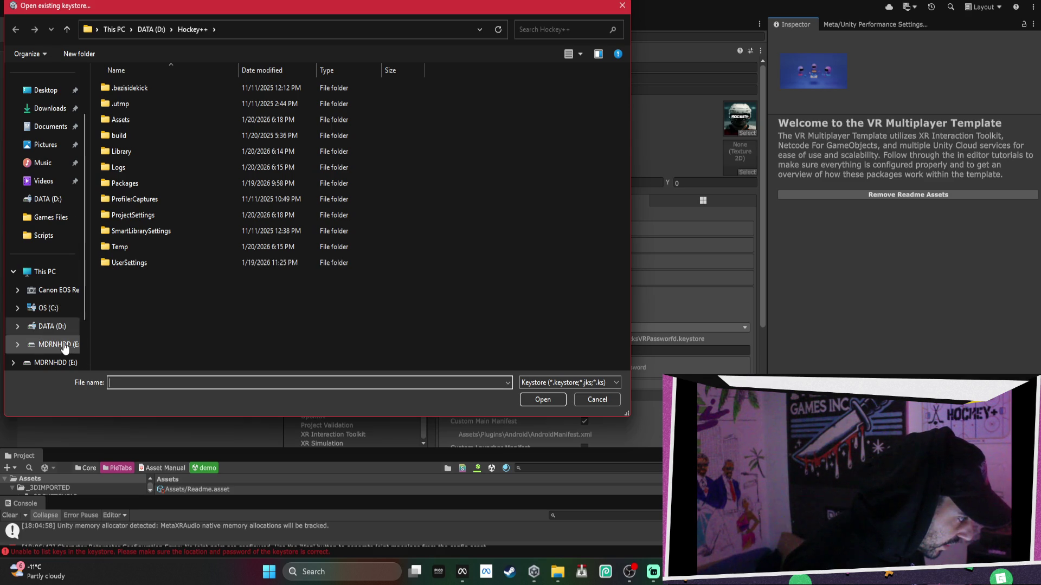
pyautogui.click(64, 347)
pyautogui.doubleClick(170, 229)
pyautogui.click(171, 216)
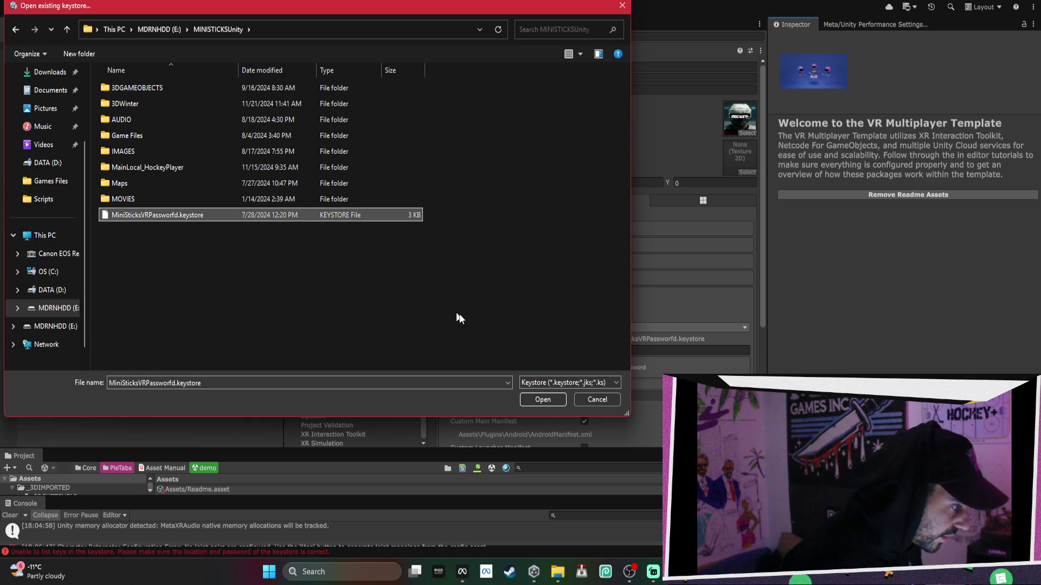
pyautogui.click(541, 399)
# - Enter the keystore password twice; both attempts are rejected as wrong
pyautogui.click(612, 351)
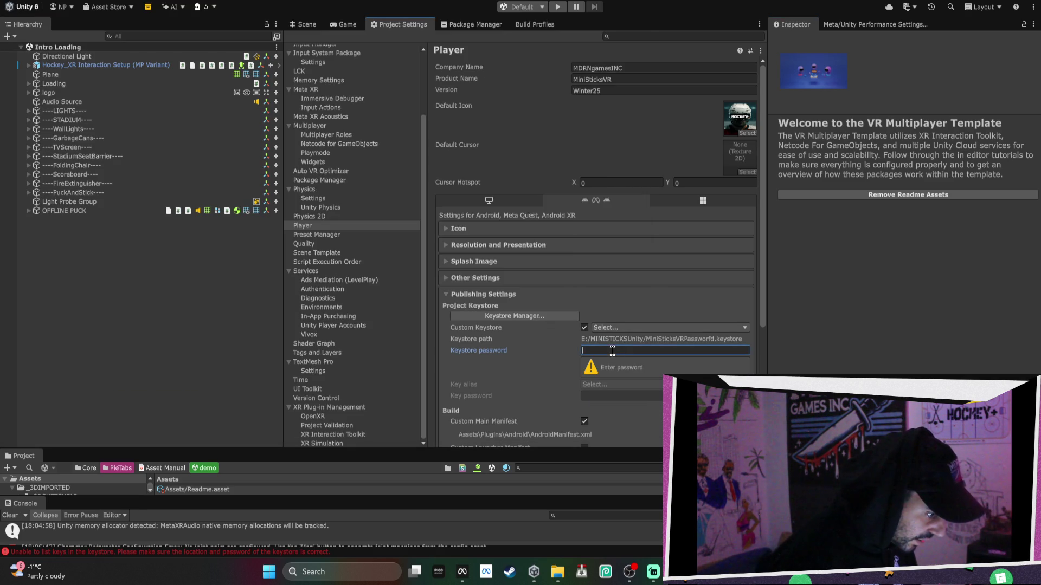
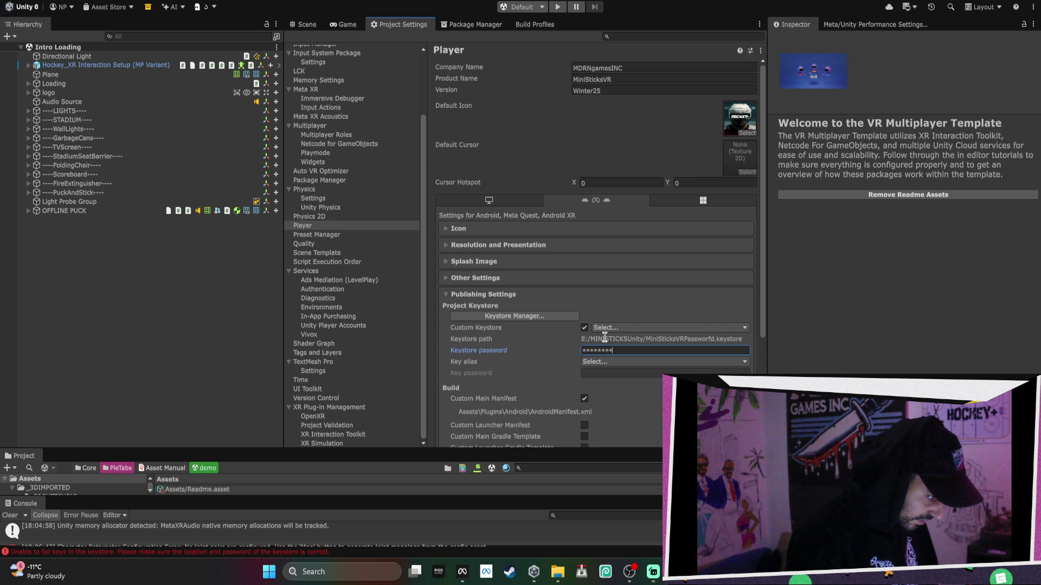
pyautogui.press('Tab')
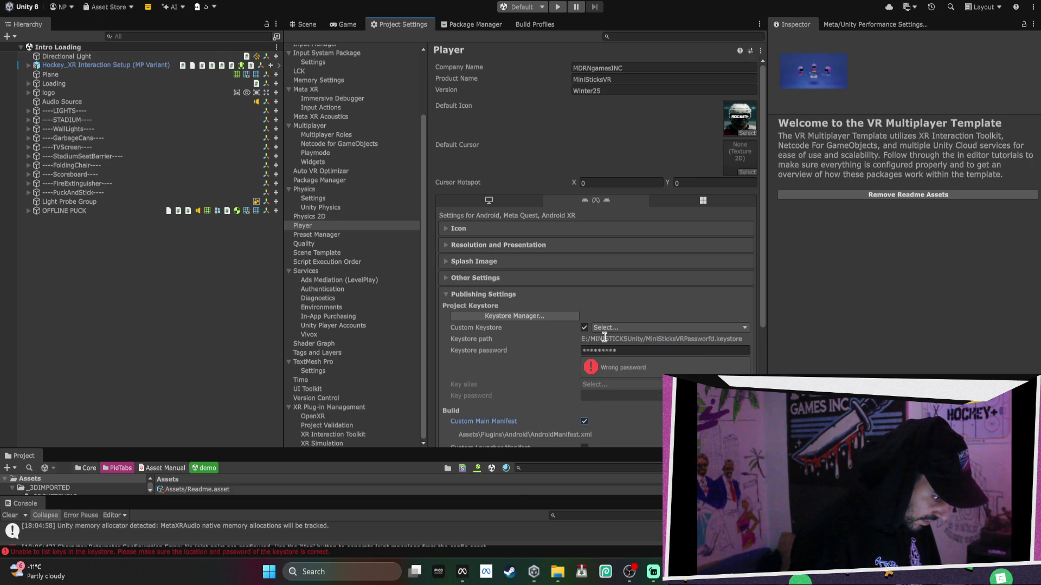
pyautogui.click(614, 349)
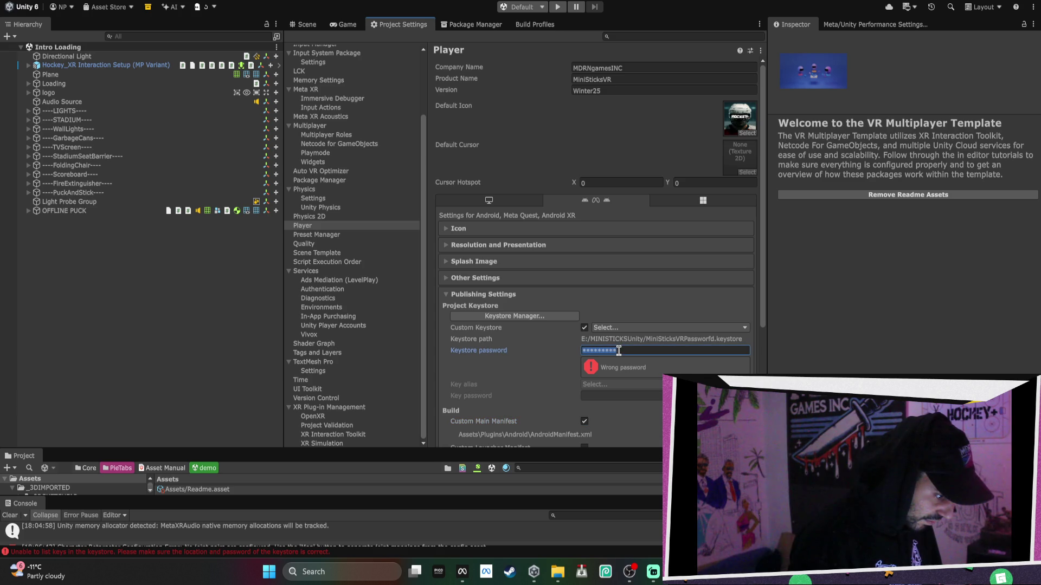
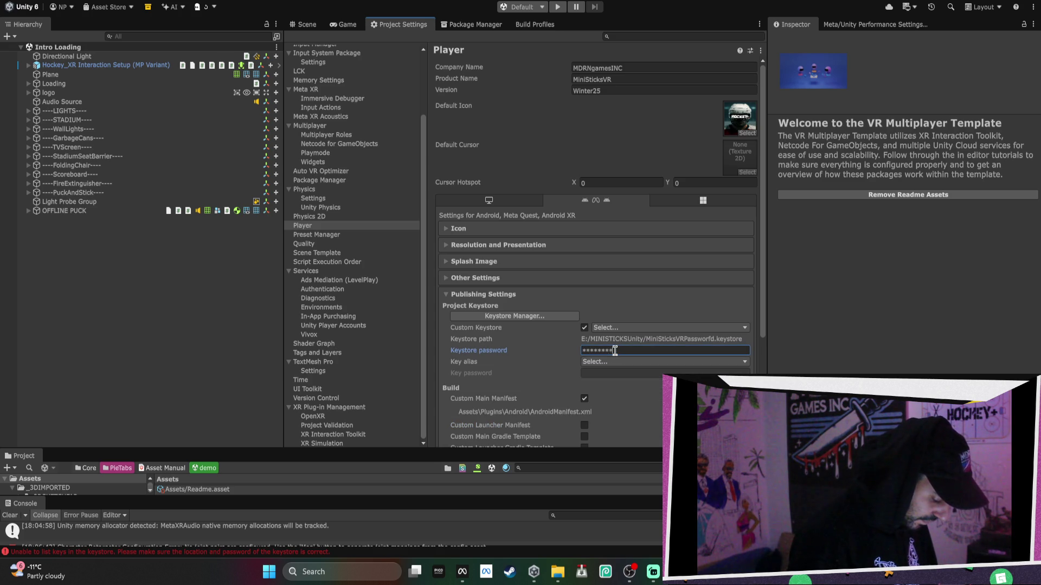
pyautogui.press('Tab')
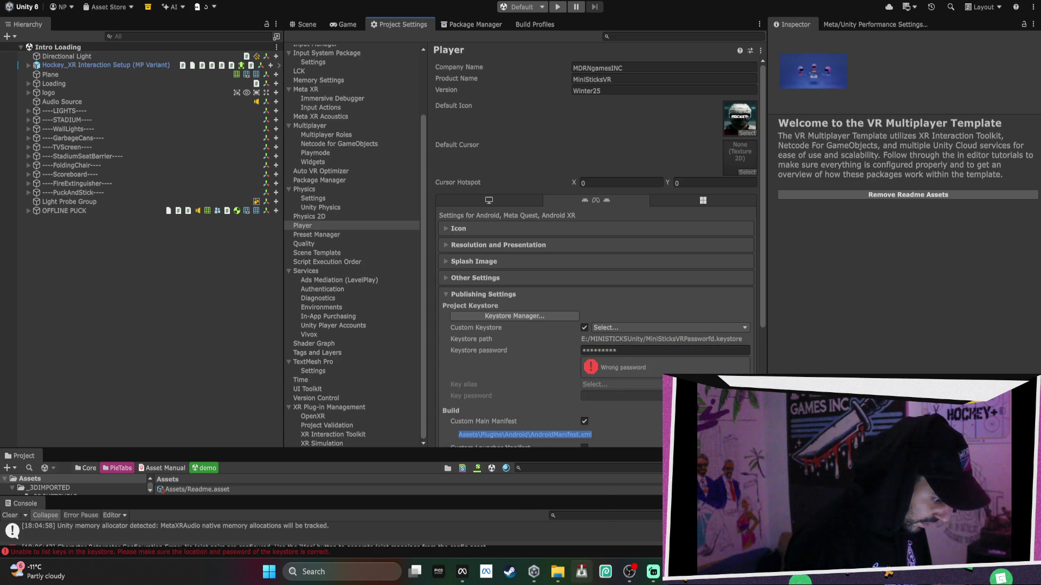
# - In MINISTICKSUnity, delete and restore the keystore file, then copy-paste a duplicate of it
pyautogui.click(556, 574)
pyautogui.click(446, 274)
pyautogui.press('Delete')
pyautogui.hotkey('ctrl', 'z')
pyautogui.click(444, 273)
pyautogui.hotkey('ctrl', 'c')
pyautogui.hotkey('ctrl', 'v')
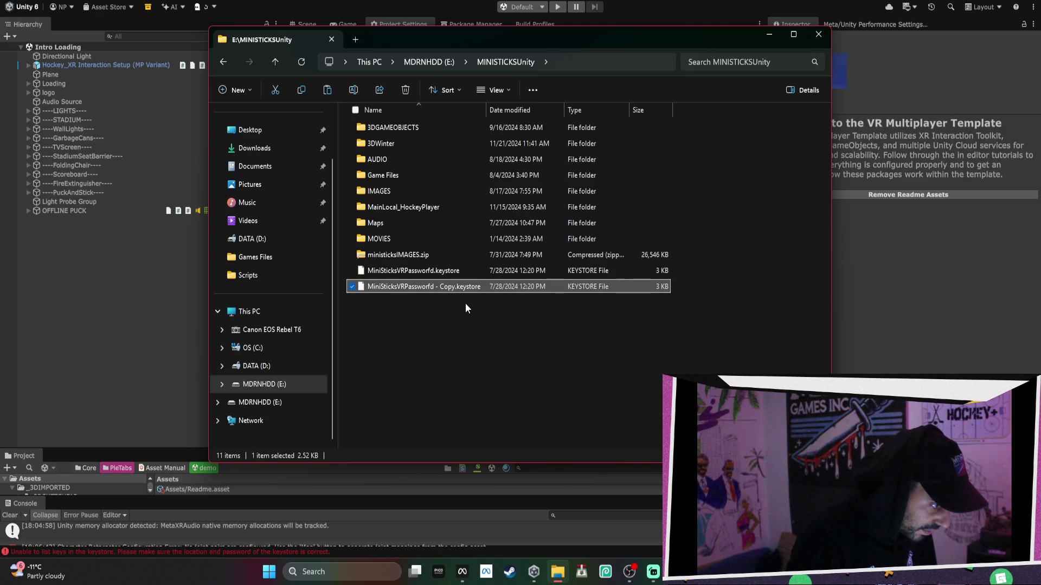
pyautogui.hotkey('alt', 'Tab')
pyautogui.click(616, 328)
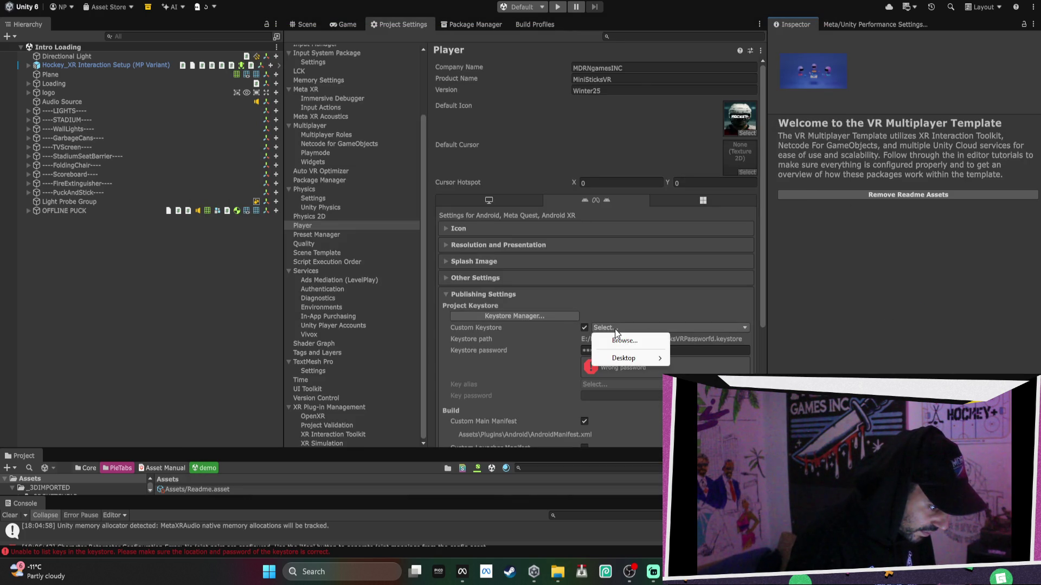
# - Point the custom keystore to the '- Copy.keystore' file in E:\MINISTICKSUnity
pyautogui.click(623, 340)
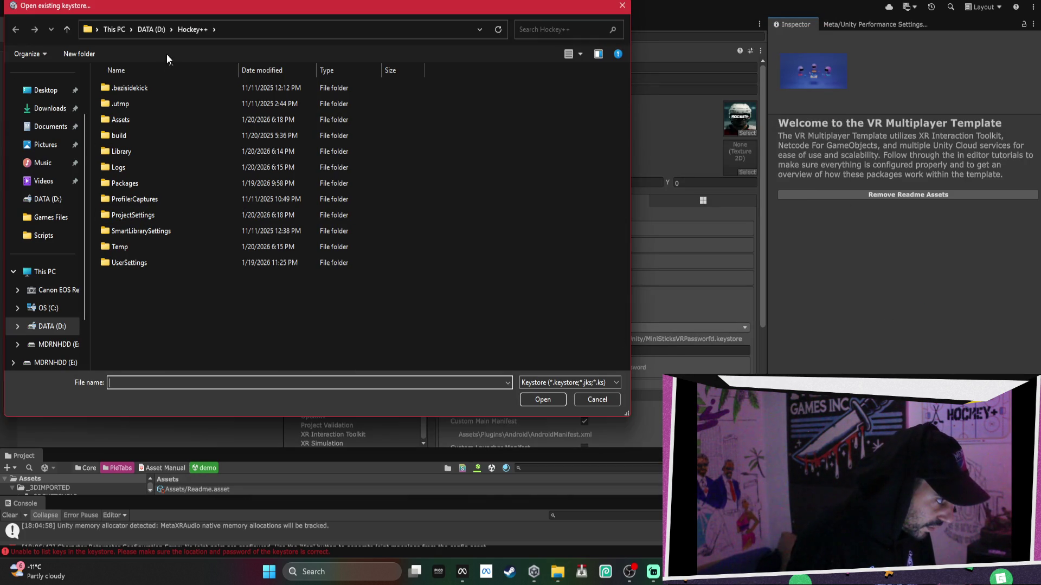
pyautogui.click(54, 344)
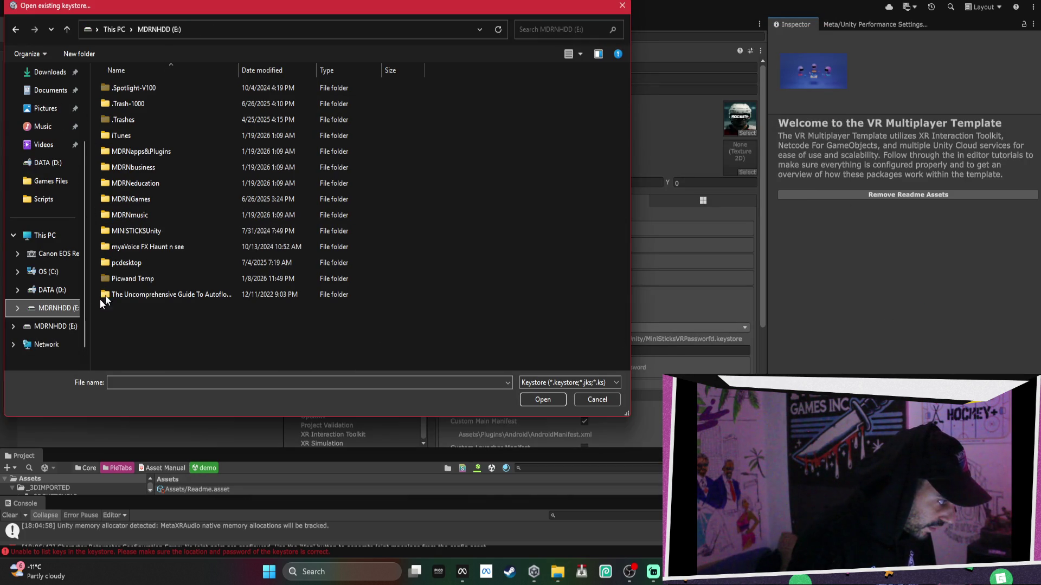
pyautogui.doubleClick(160, 230)
pyautogui.click(206, 231)
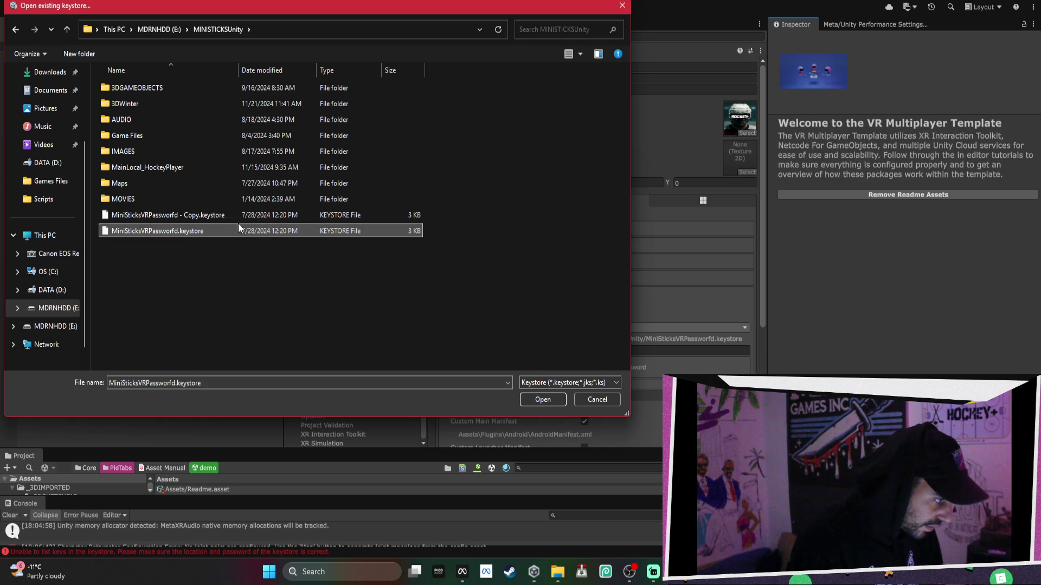
pyautogui.doubleClick(240, 215)
# - Enter and retype the keystore password several times, then reopen the custom keystore list
pyautogui.click(636, 349)
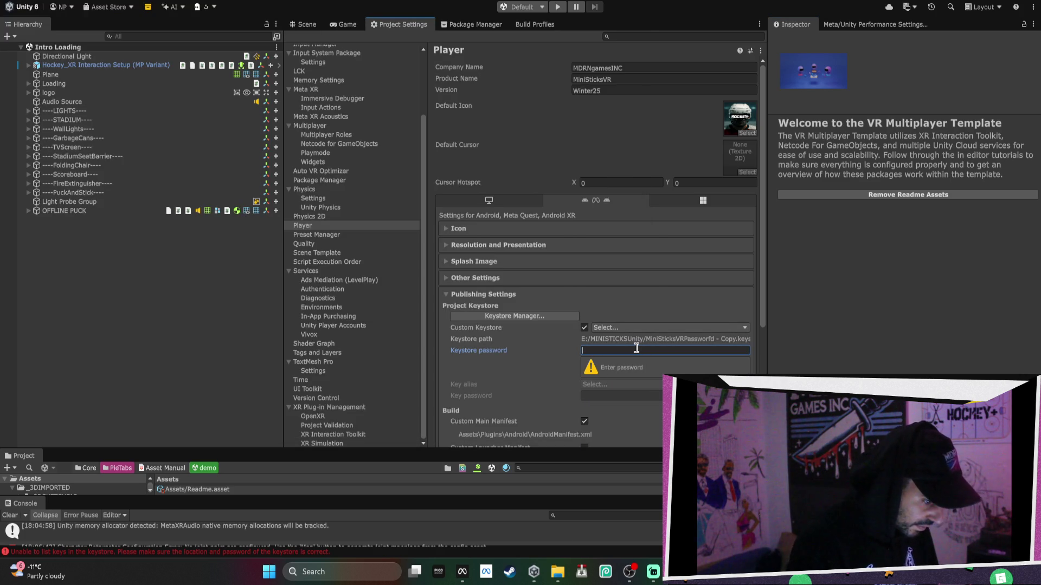
pyautogui.write('*****')
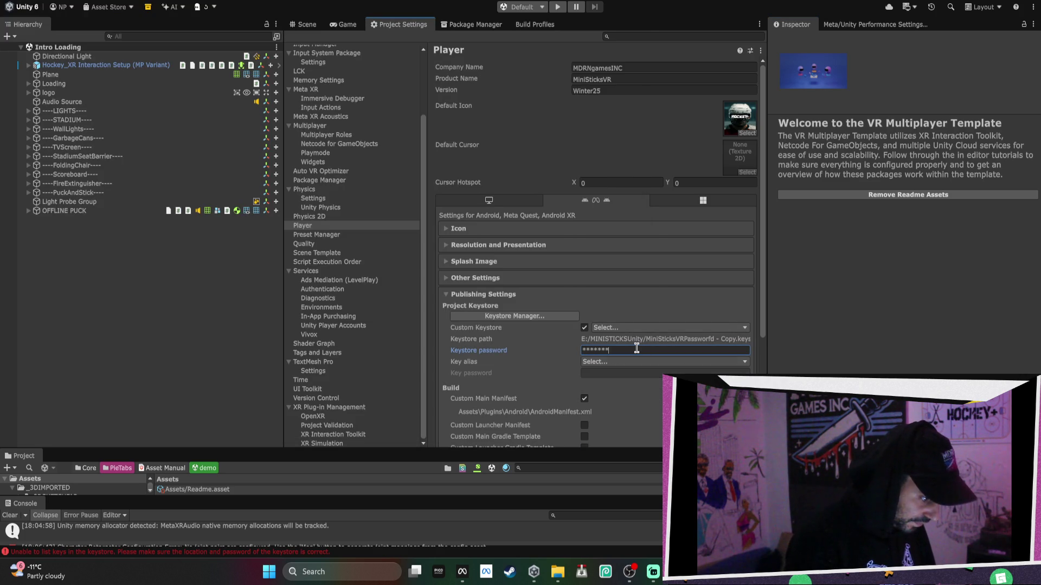
pyautogui.press('Return')
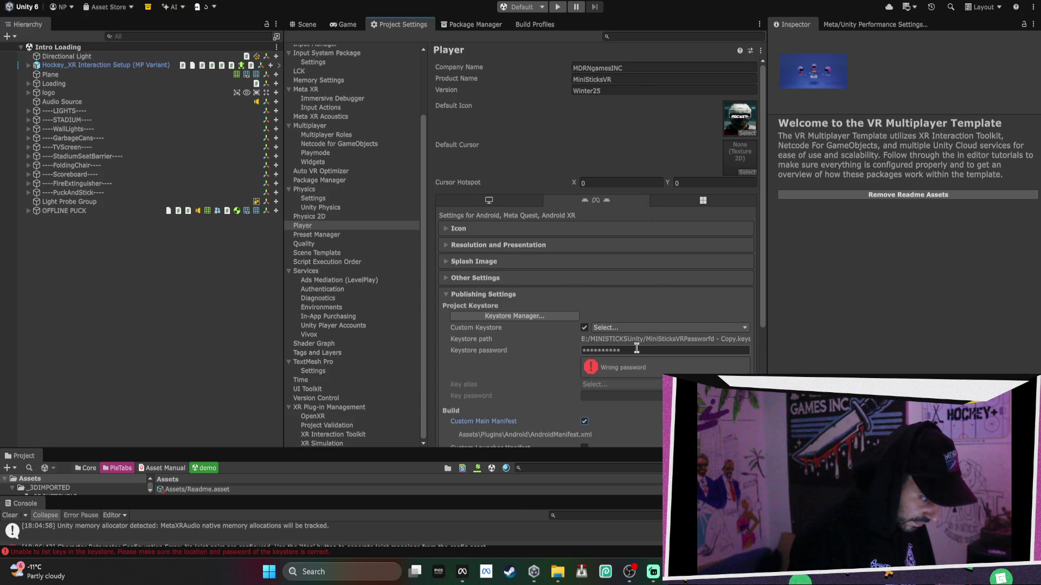
pyautogui.click(636, 350)
pyautogui.write('*********')
pyautogui.press('Tab')
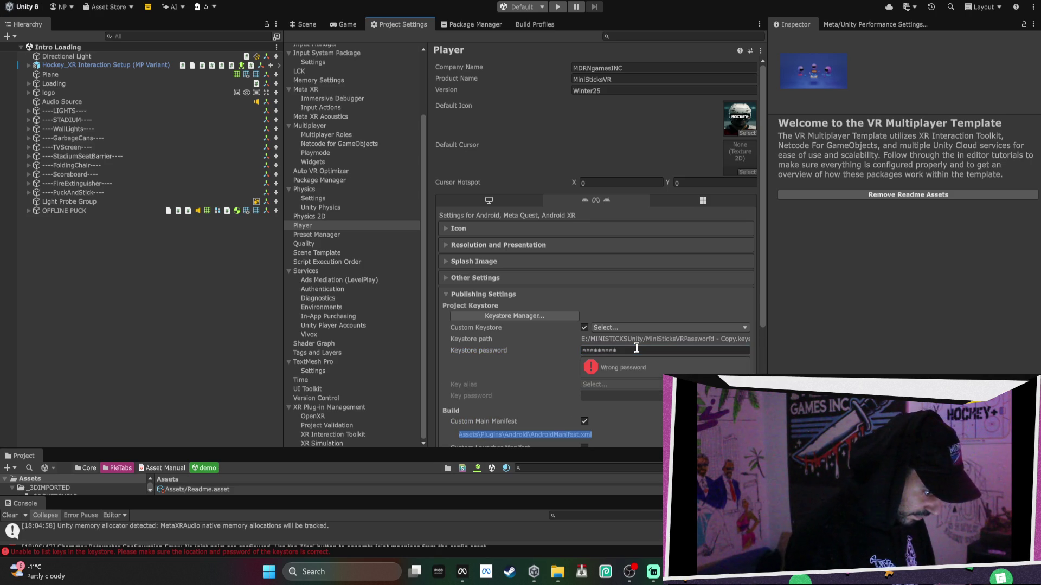
pyautogui.click(651, 350)
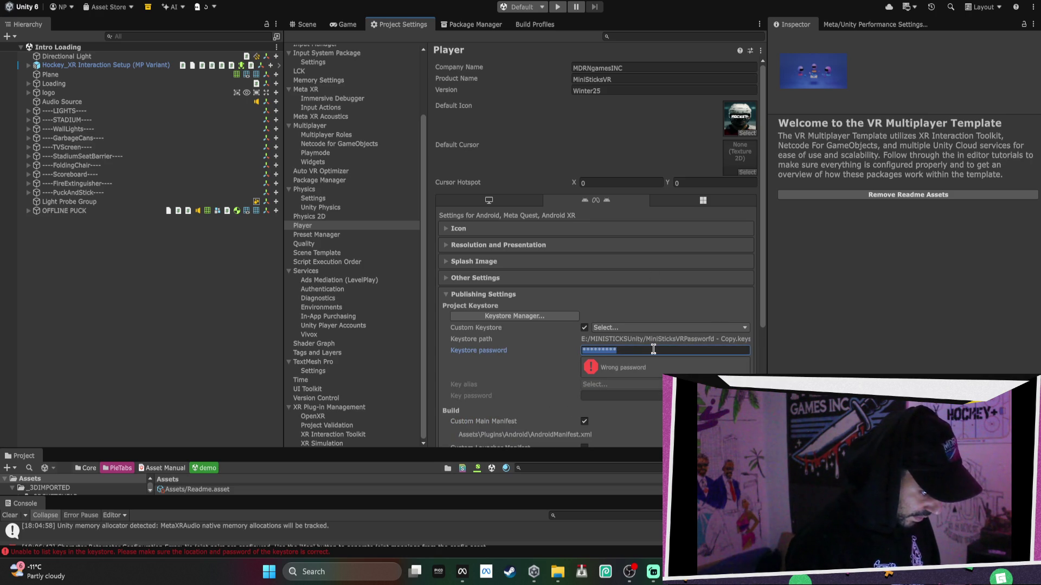
pyautogui.write('***')
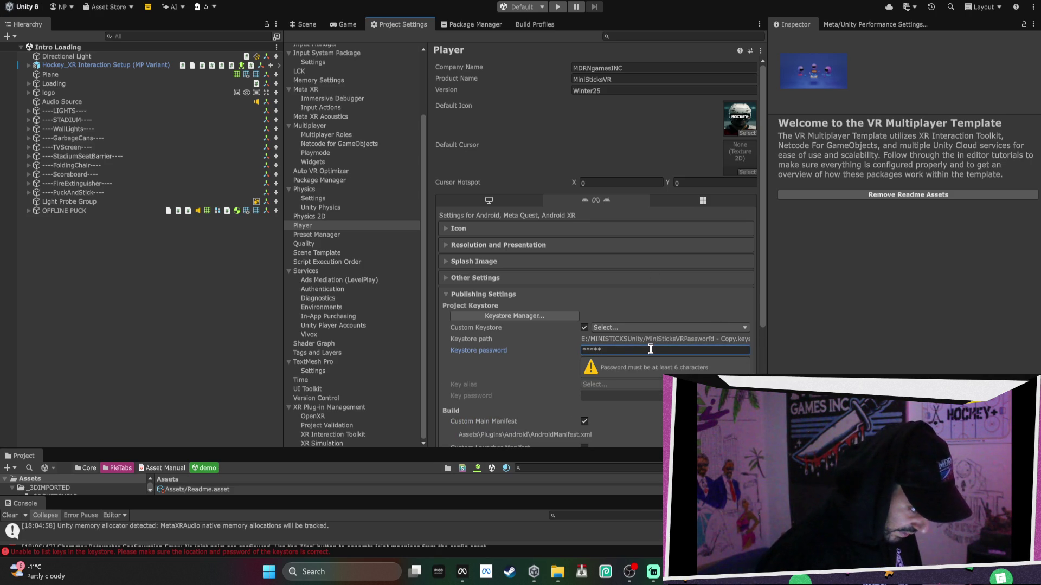
pyautogui.write('***')
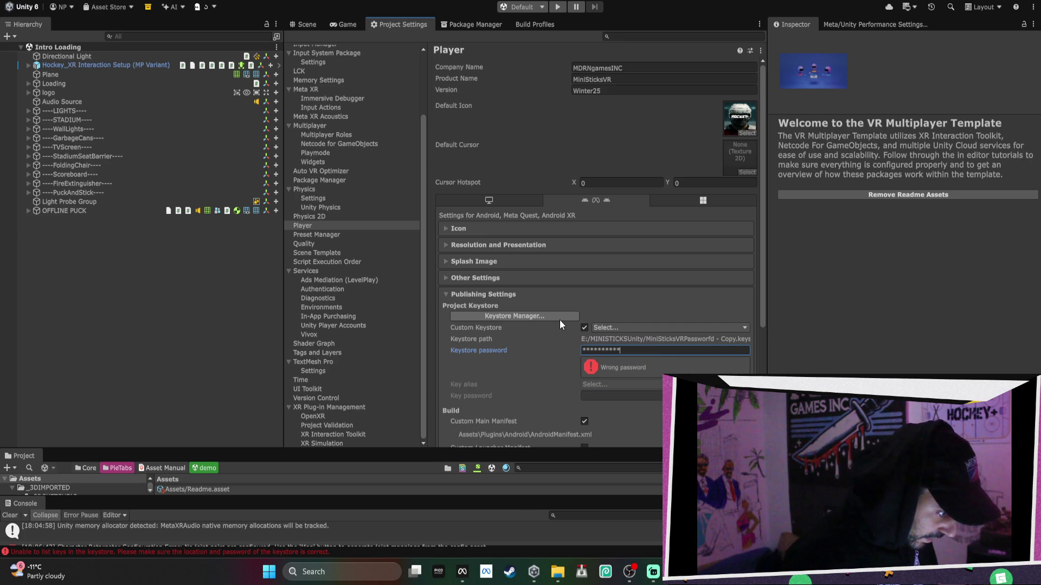
pyautogui.click(617, 328)
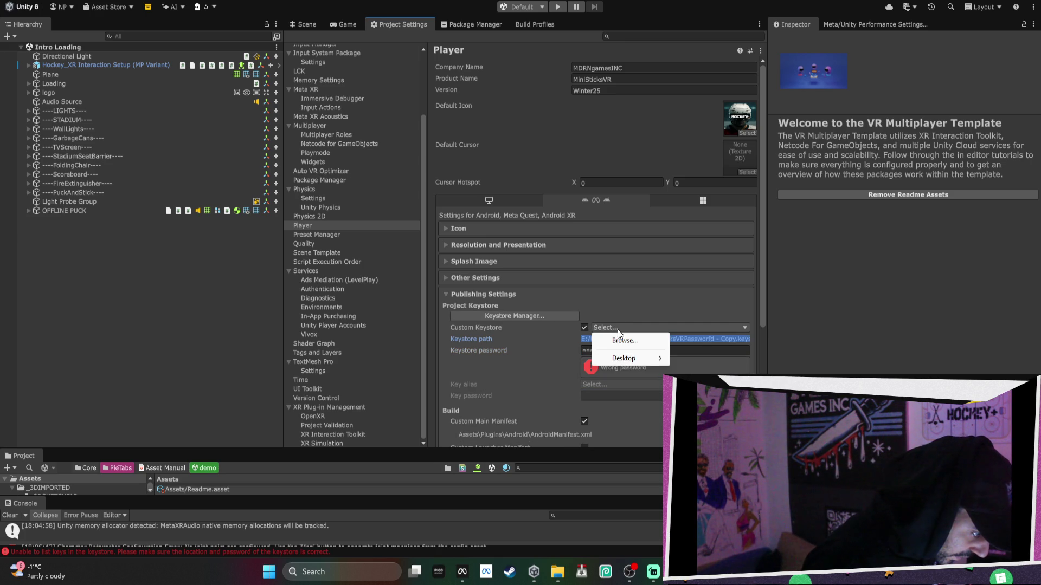
pyautogui.click(728, 339)
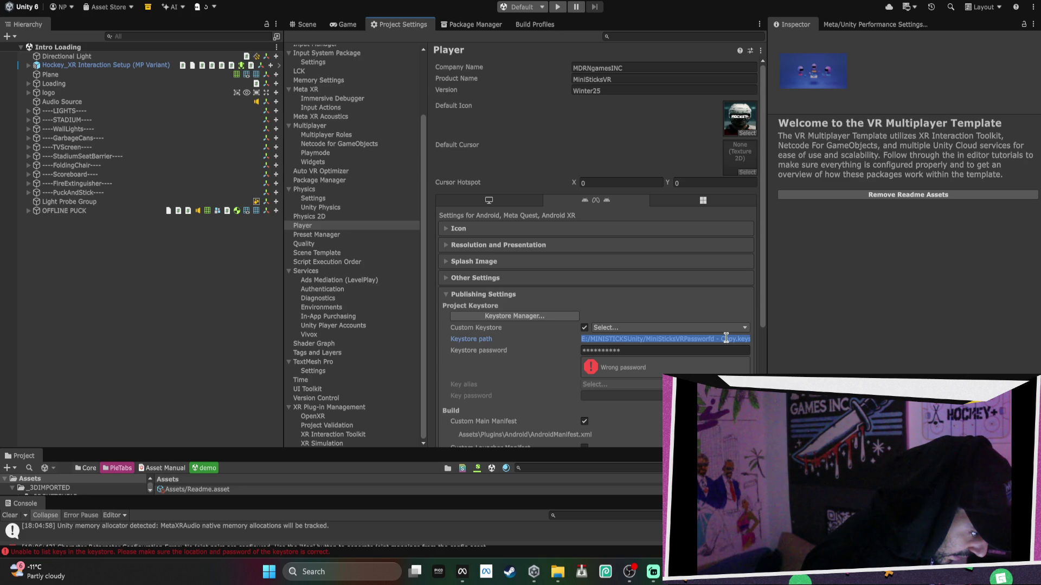
pyautogui.click(621, 329)
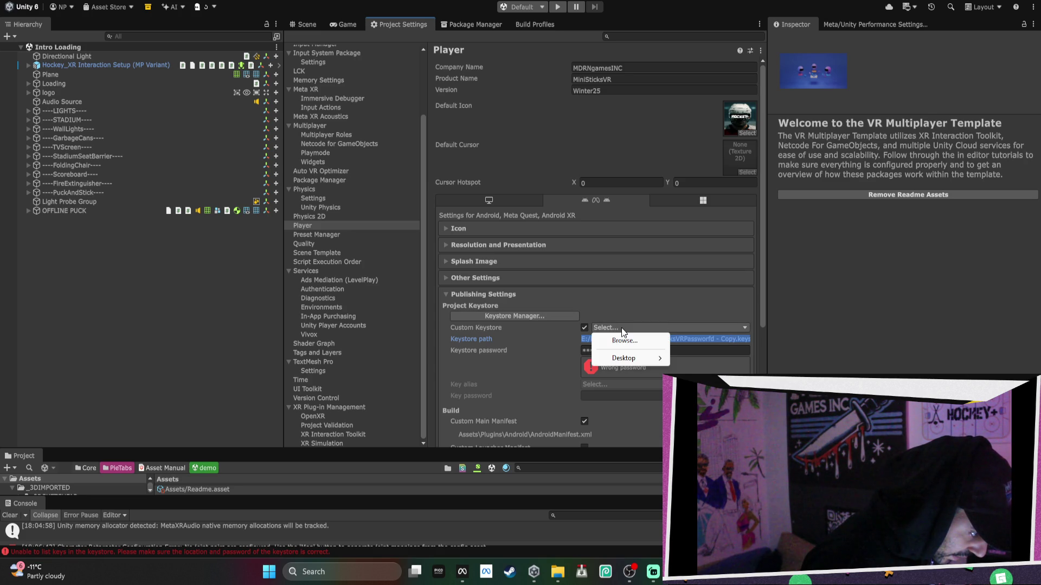
# - In Keystore Manager, enter the keystore password and try Load Keys, which reports 'Cannot load keys'
pyautogui.click(569, 314)
pyautogui.click(570, 315)
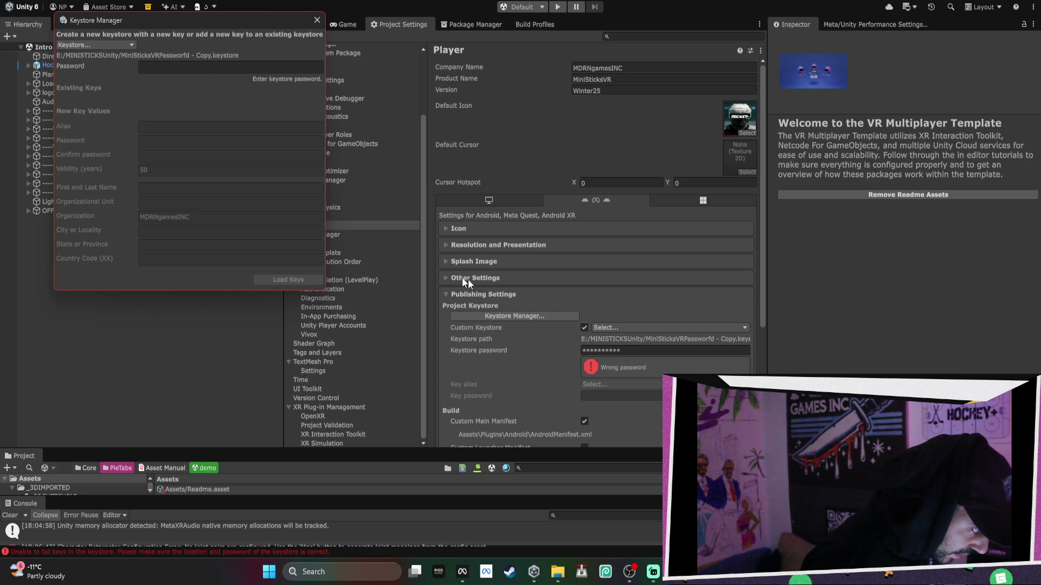
pyautogui.click(203, 67)
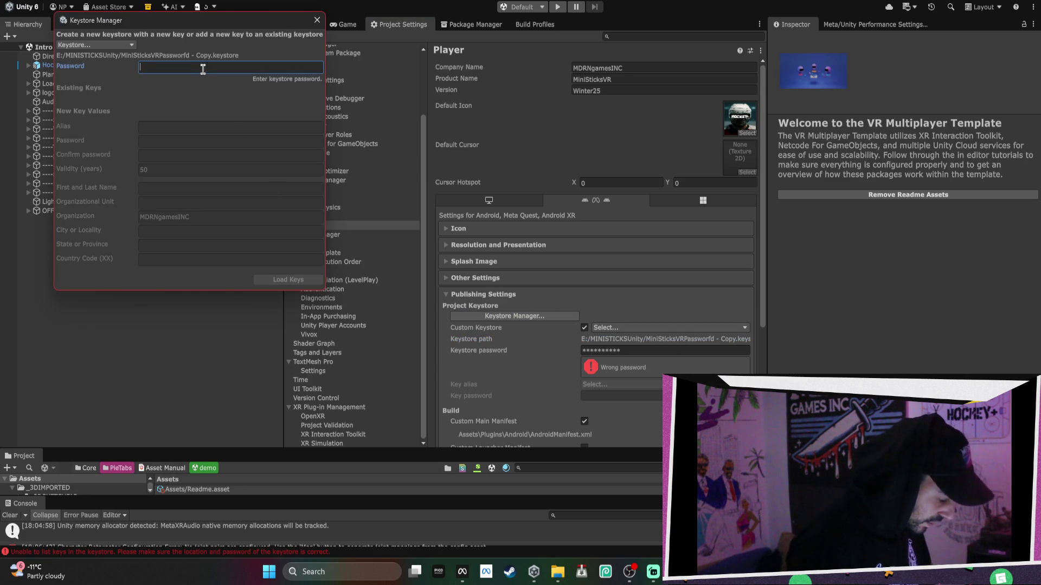
pyautogui.write('********')
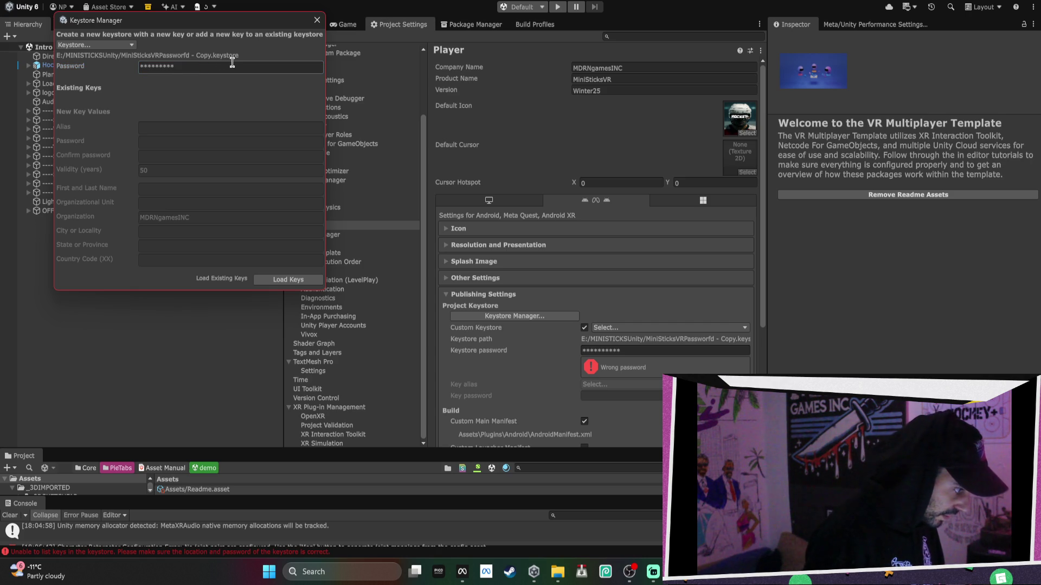
pyautogui.click(286, 282)
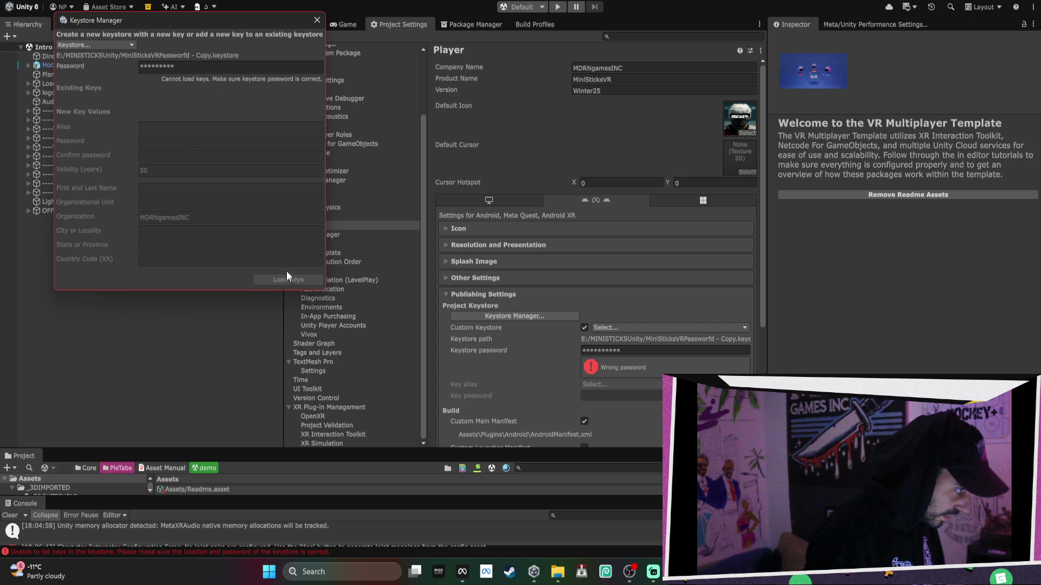
pyautogui.click(645, 329)
# - Select the Desktop MiniSticksVRPasswordfd.keystore as the existing keystore in a reopened Keystore Manager
pyautogui.moveTo(647, 362)
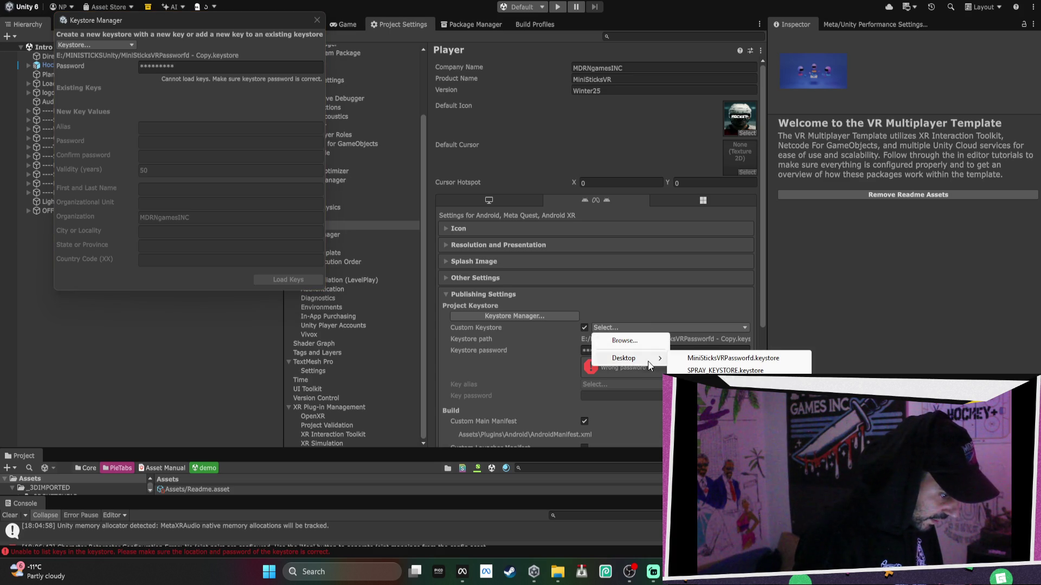
pyautogui.click(708, 360)
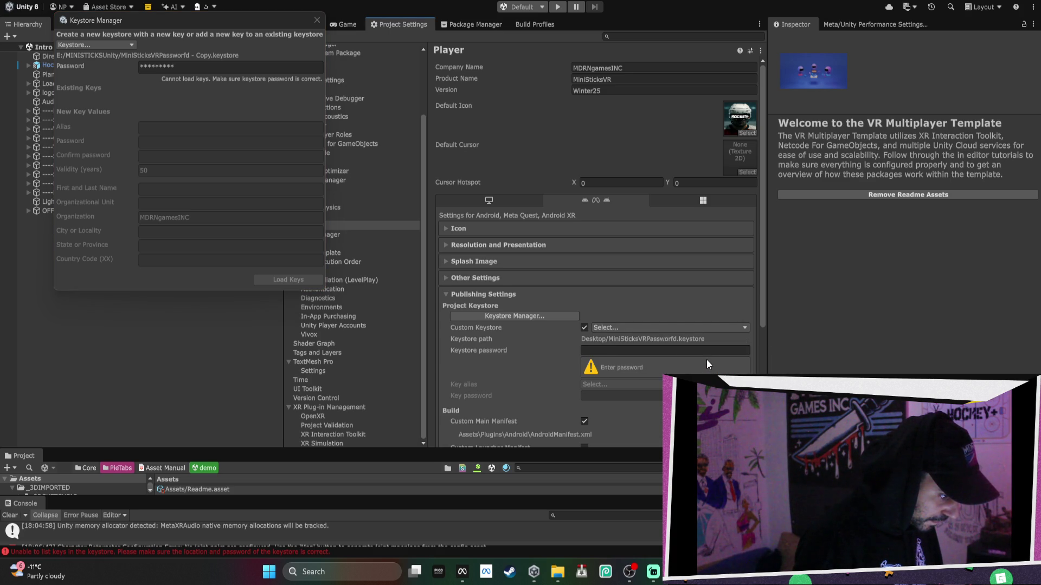
pyautogui.click(318, 20)
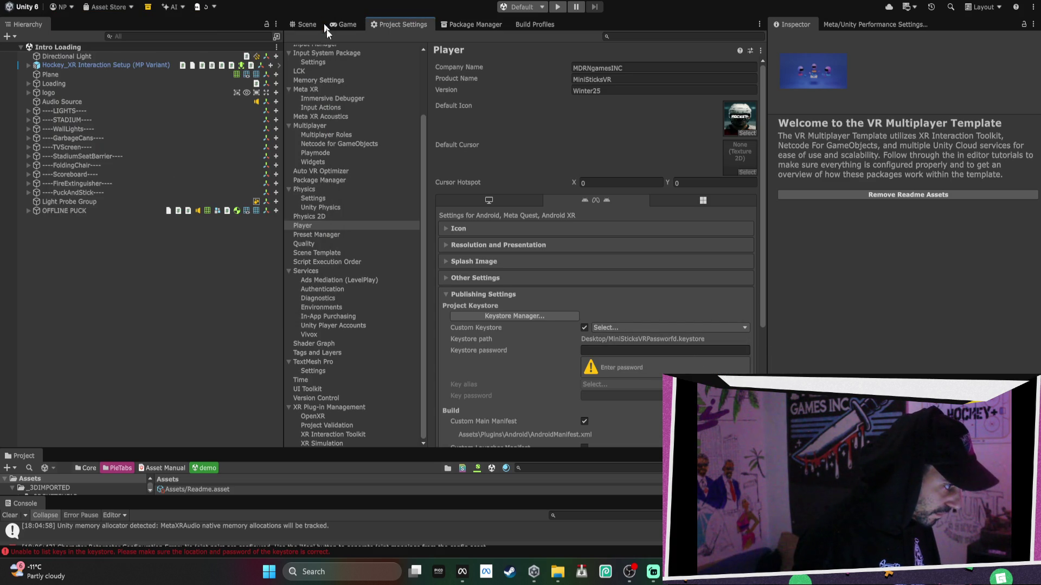
pyautogui.click(619, 328)
pyautogui.click(505, 317)
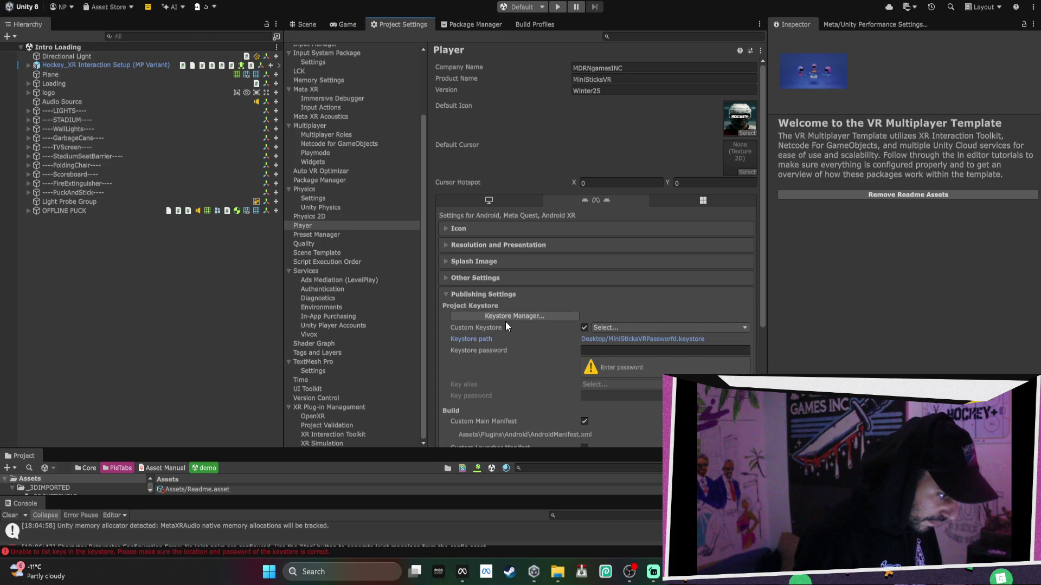
pyautogui.click(81, 45)
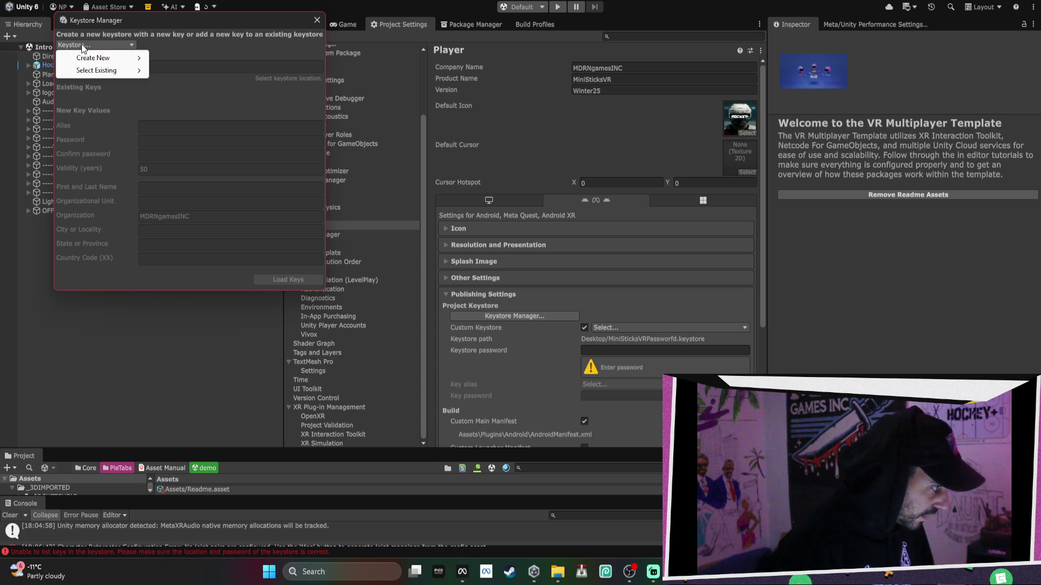
pyautogui.moveTo(100, 74)
pyautogui.moveTo(195, 88)
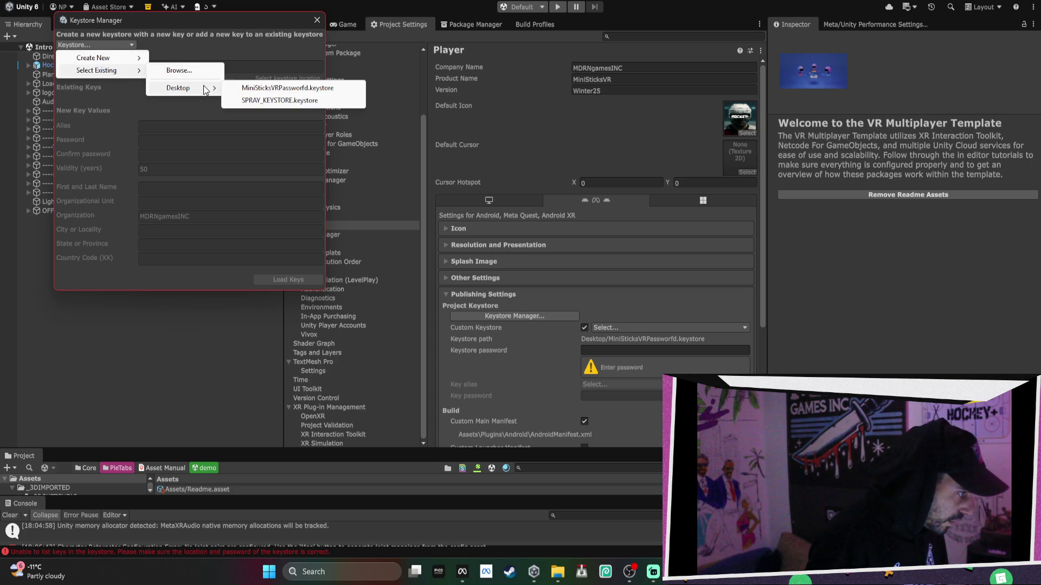
pyautogui.click(265, 88)
# - Try two different passwords with Load Keys; both fail with 'Cannot load keys'
pyautogui.click(219, 67)
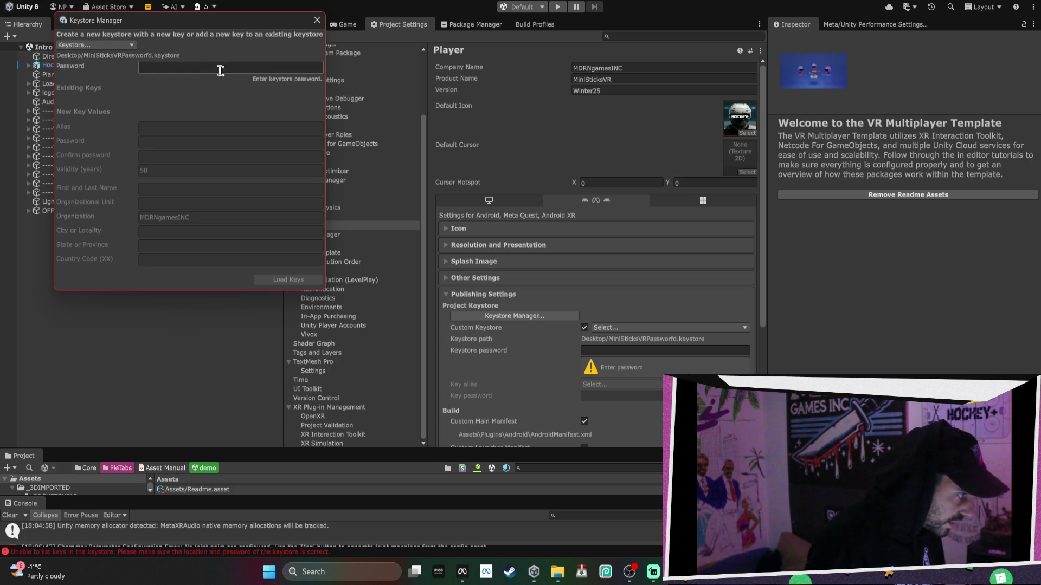
pyautogui.write('**')
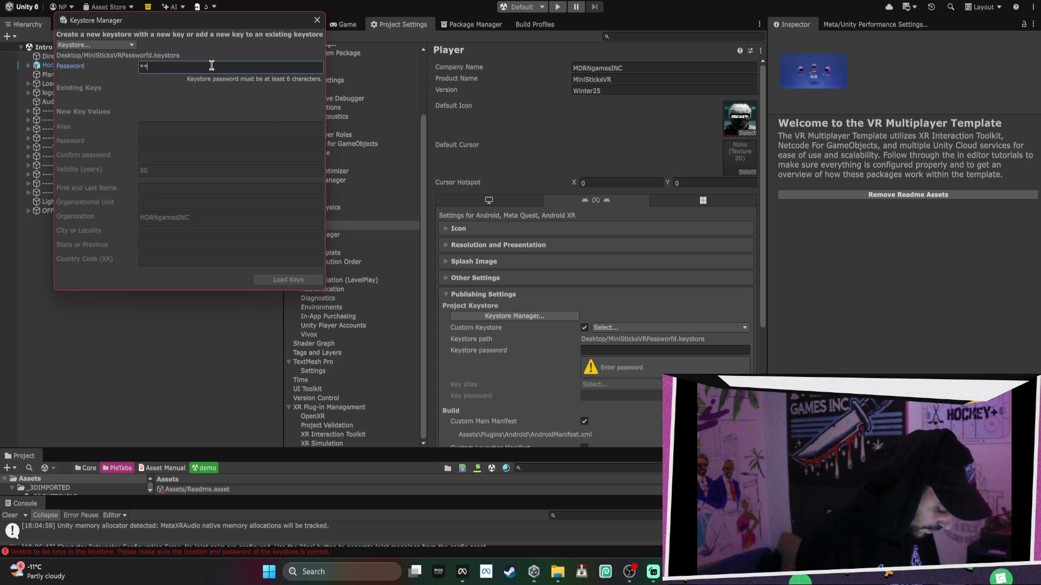
pyautogui.press('BackSpace')
pyautogui.press('BackSpace')
pyautogui.press('BackSpace')
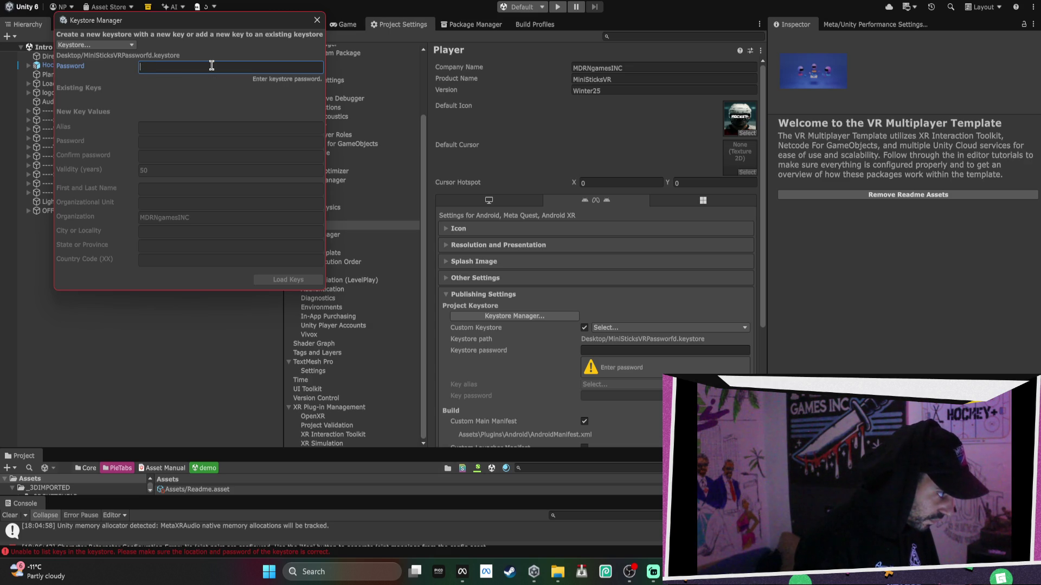
pyautogui.write('******')
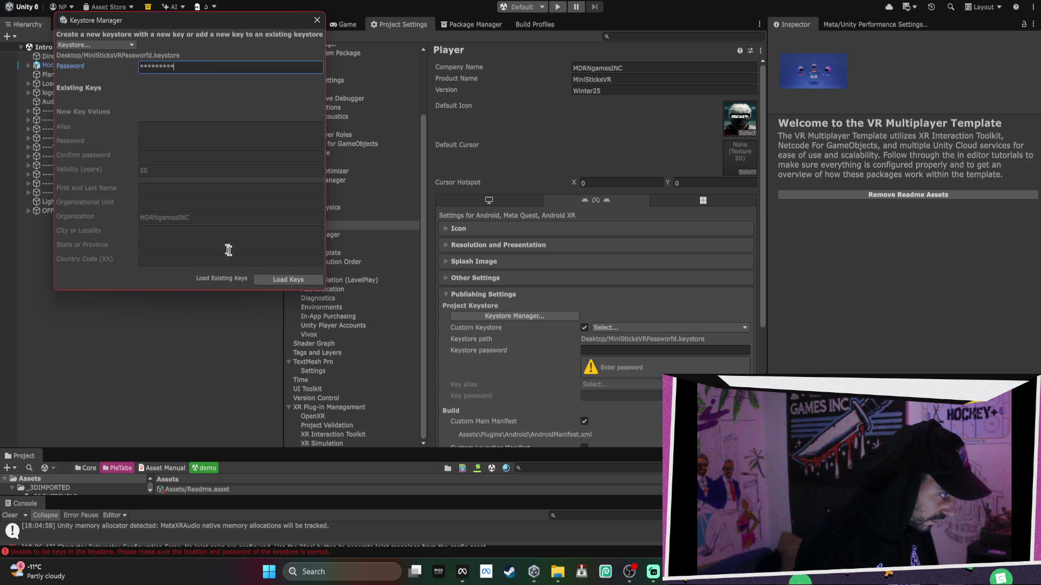
pyautogui.click(294, 280)
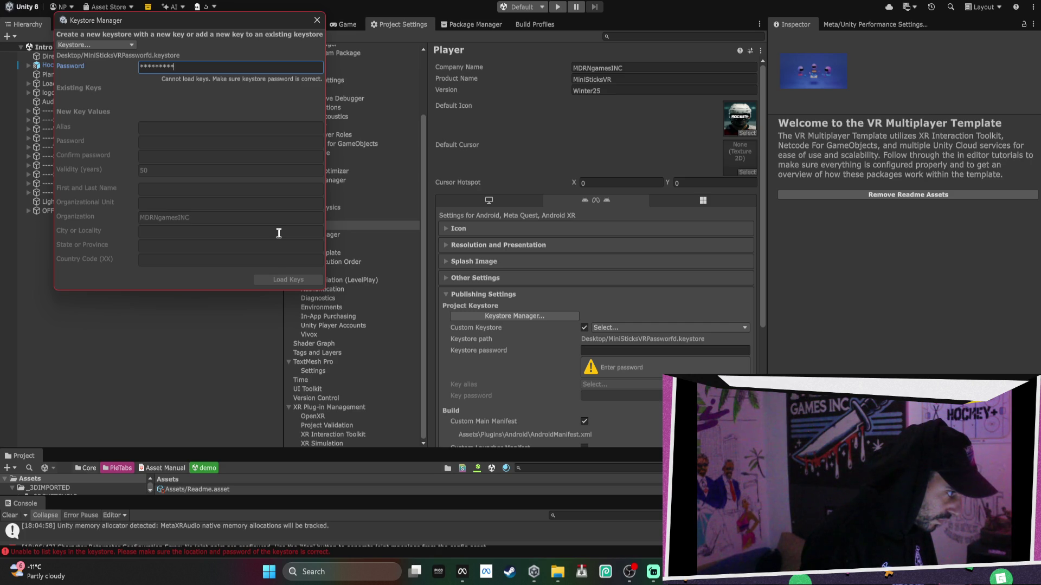
pyautogui.hotkey('ctrl', 'a')
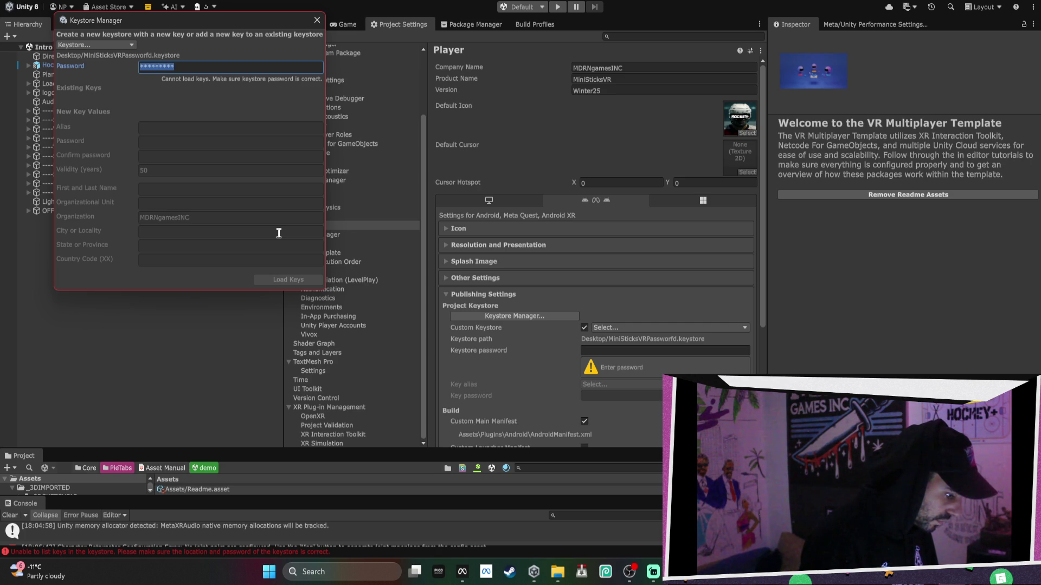
pyautogui.write('*******')
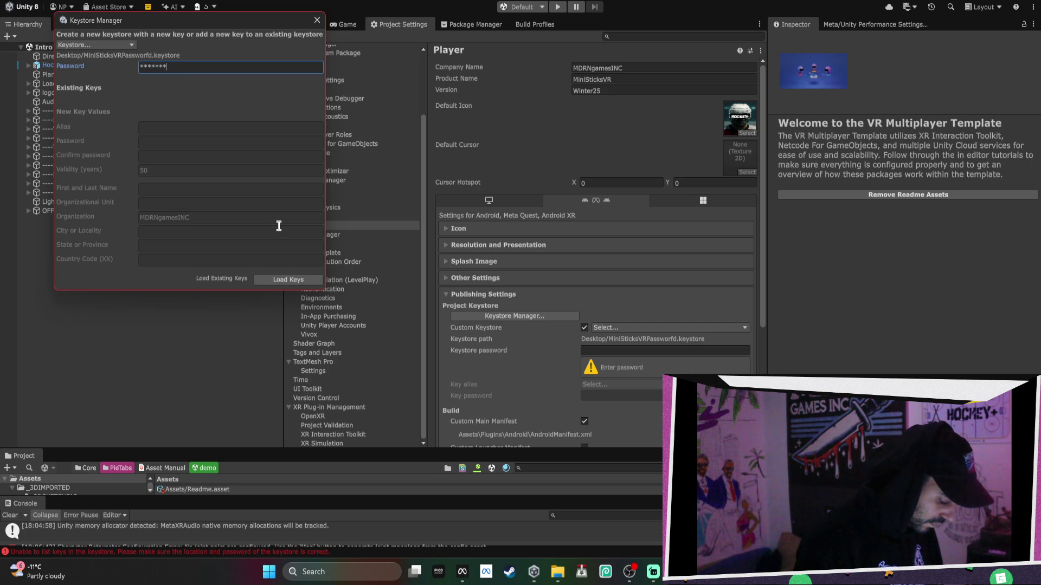
pyautogui.click(302, 275)
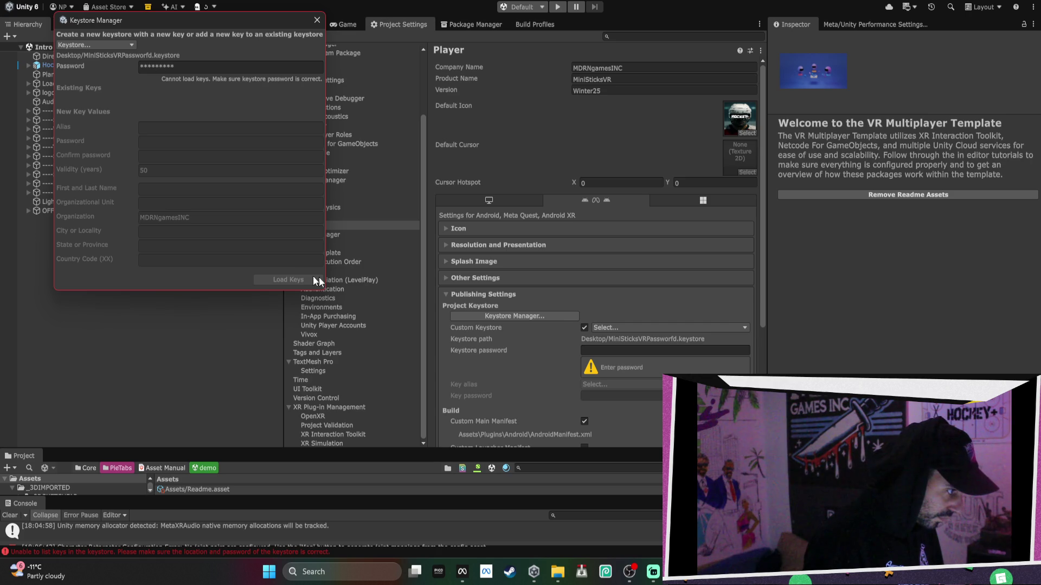
pyautogui.click(643, 350)
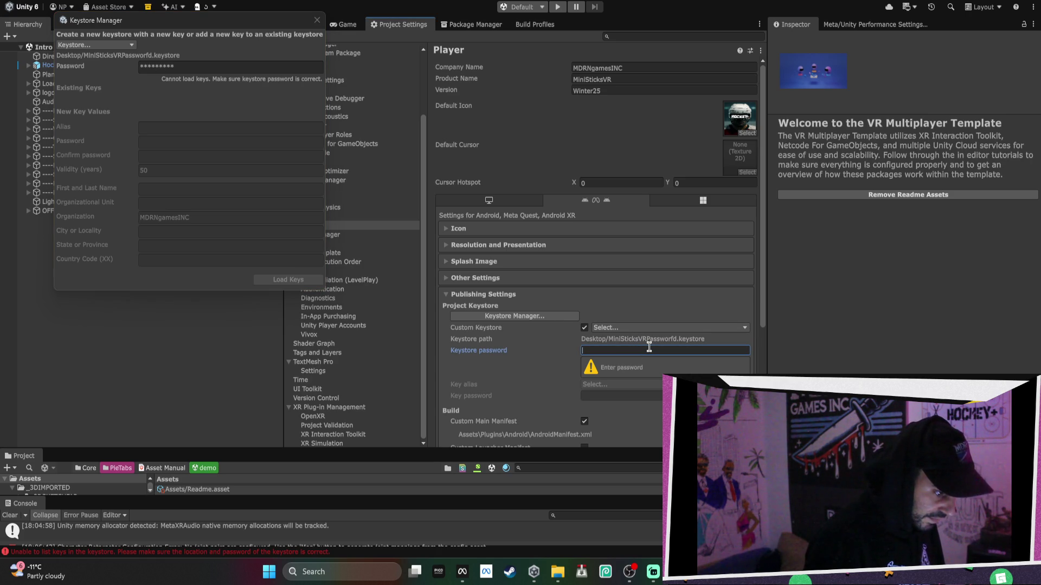
# - Type, edit and retype the Publishing Settings keystore password, which stays flagged as wrong
pyautogui.write('********')
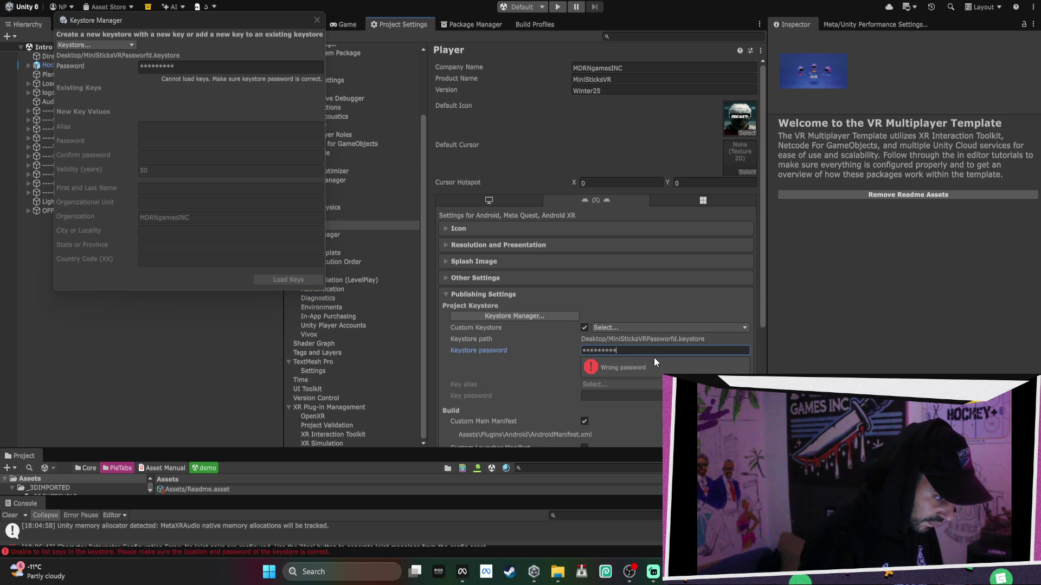
pyautogui.write('d')
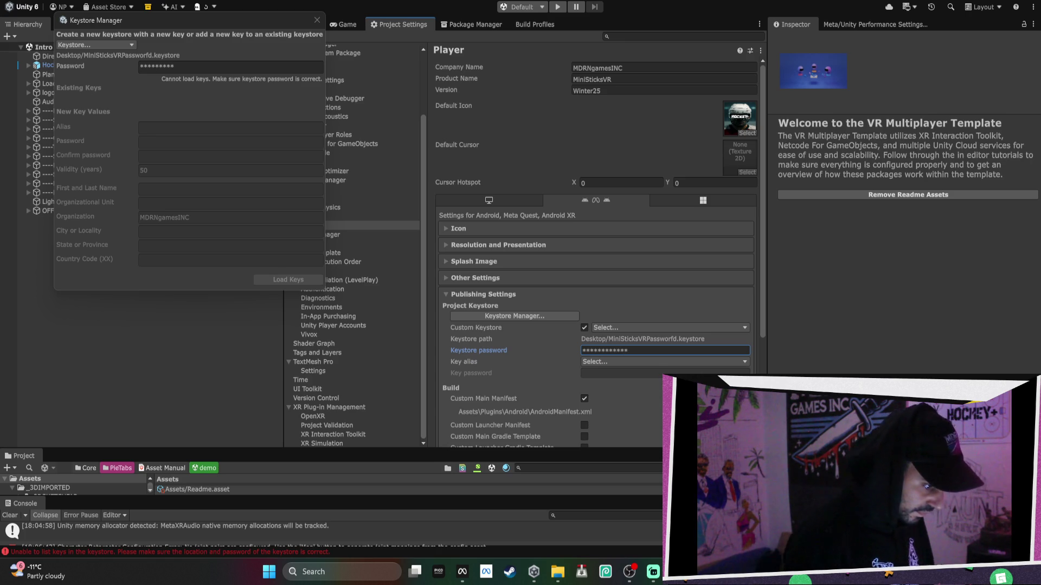
pyautogui.press('BackSpace')
pyautogui.click(665, 345)
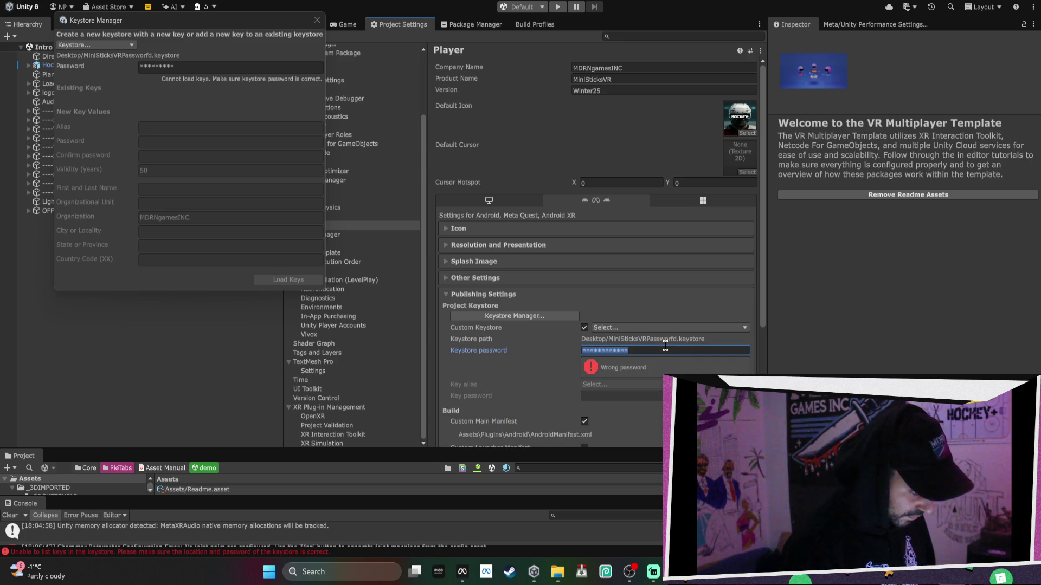
pyautogui.write('*********')
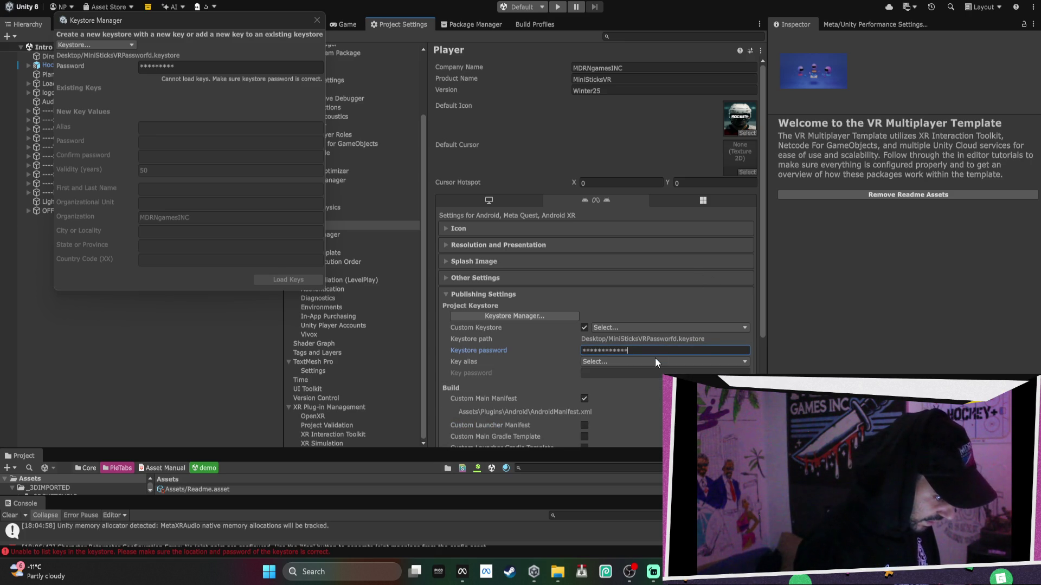
pyautogui.press('Return')
pyautogui.write('*')
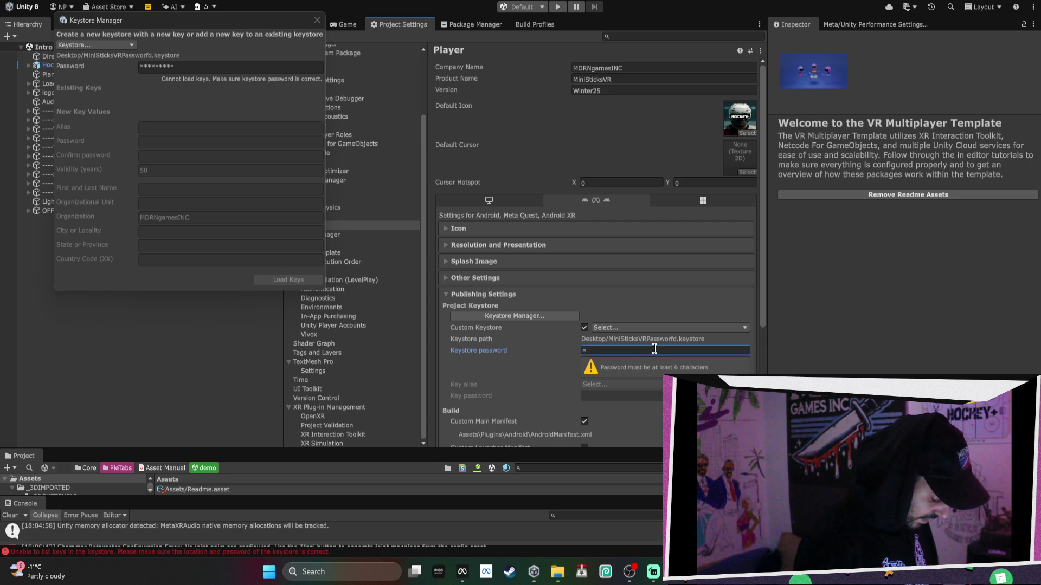
pyautogui.write('****')
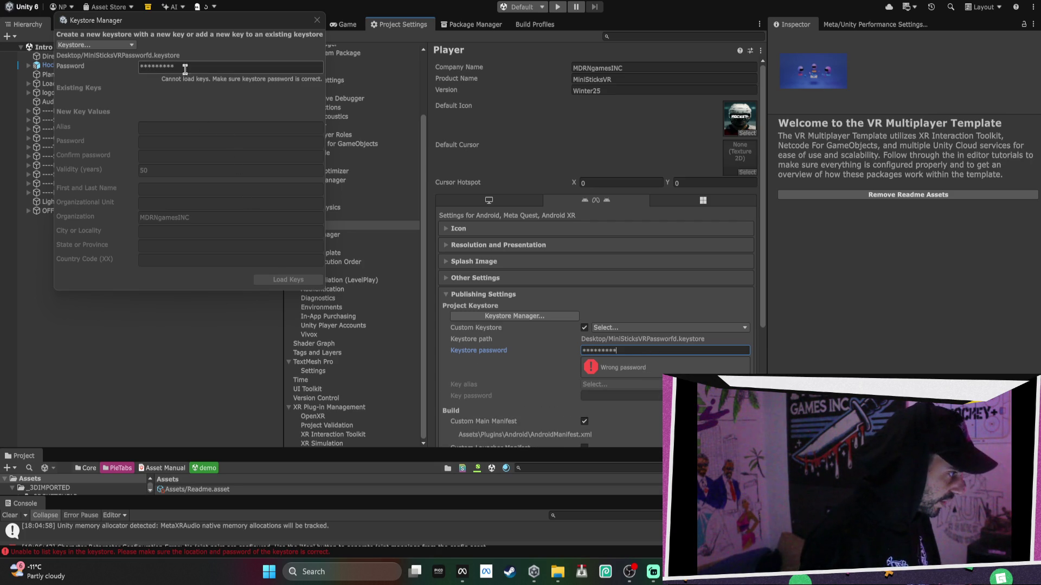
pyautogui.click(122, 45)
# - Create a new keystore named MiniSticksVRPasswordfd.keystore, saved in the Downloads folder
pyautogui.moveTo(130, 58)
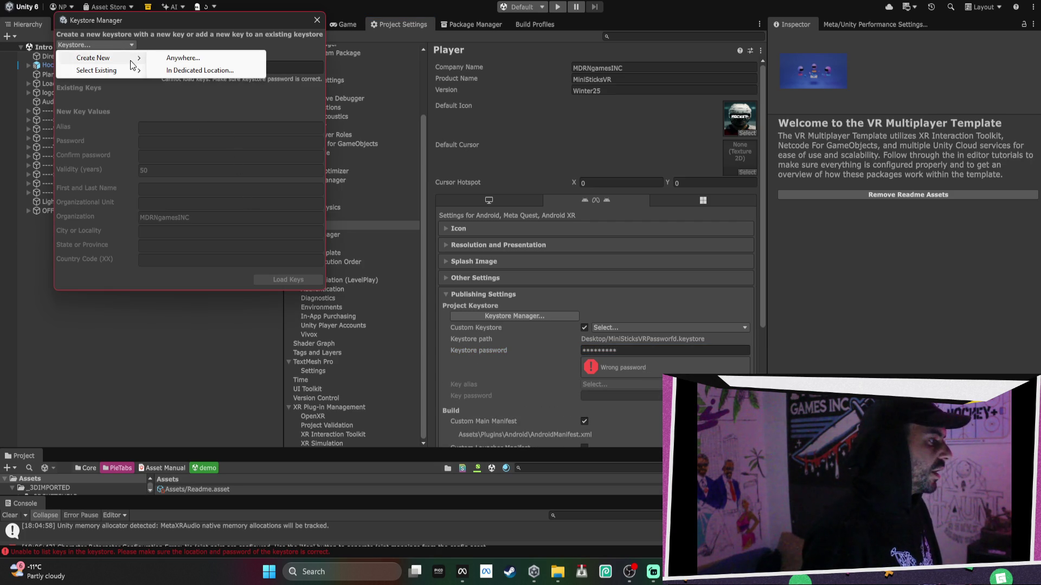
pyautogui.click(201, 70)
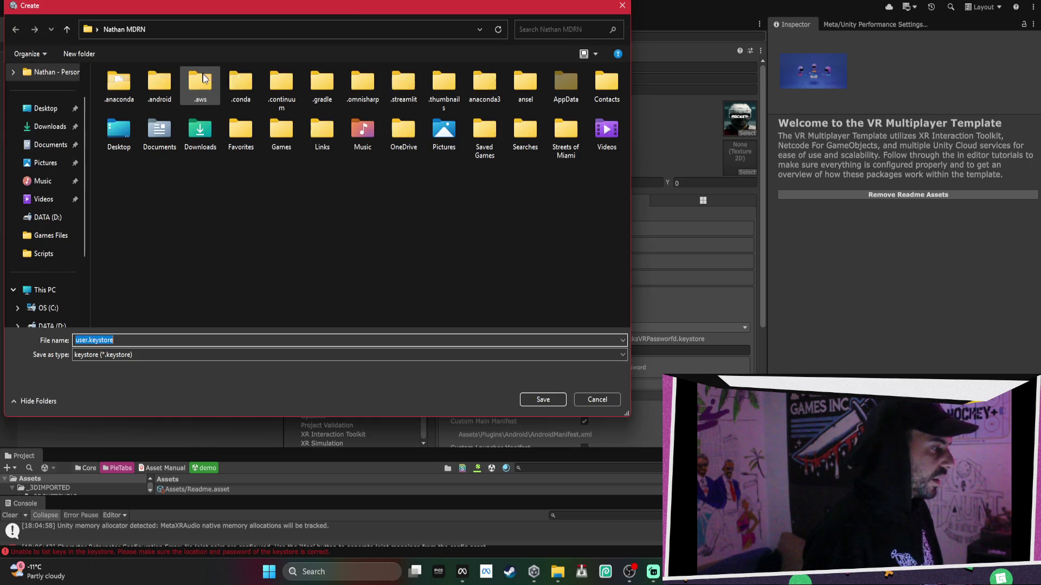
pyautogui.click(43, 108)
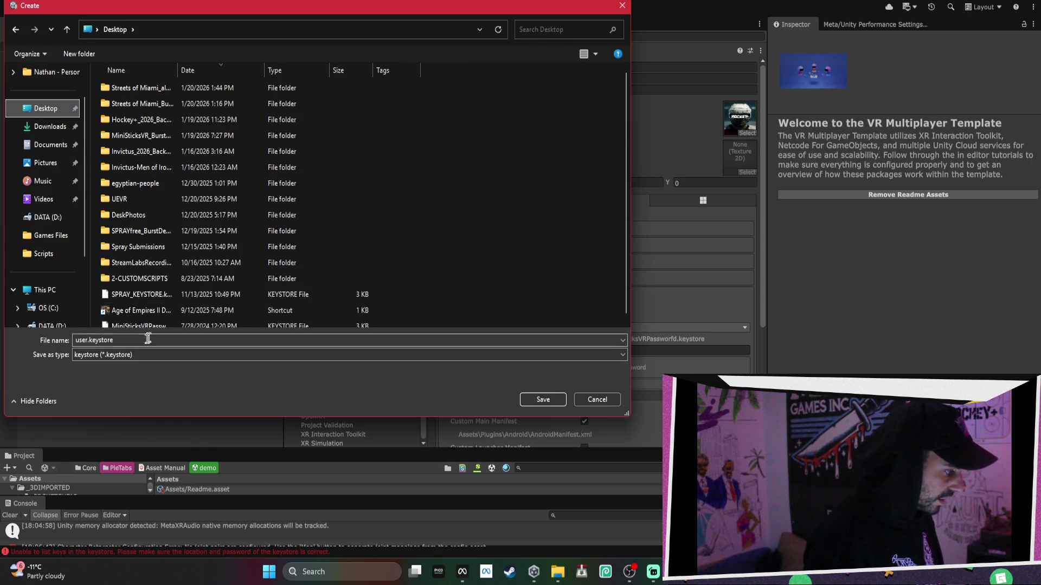
pyautogui.scroll(-1, 163, 290)
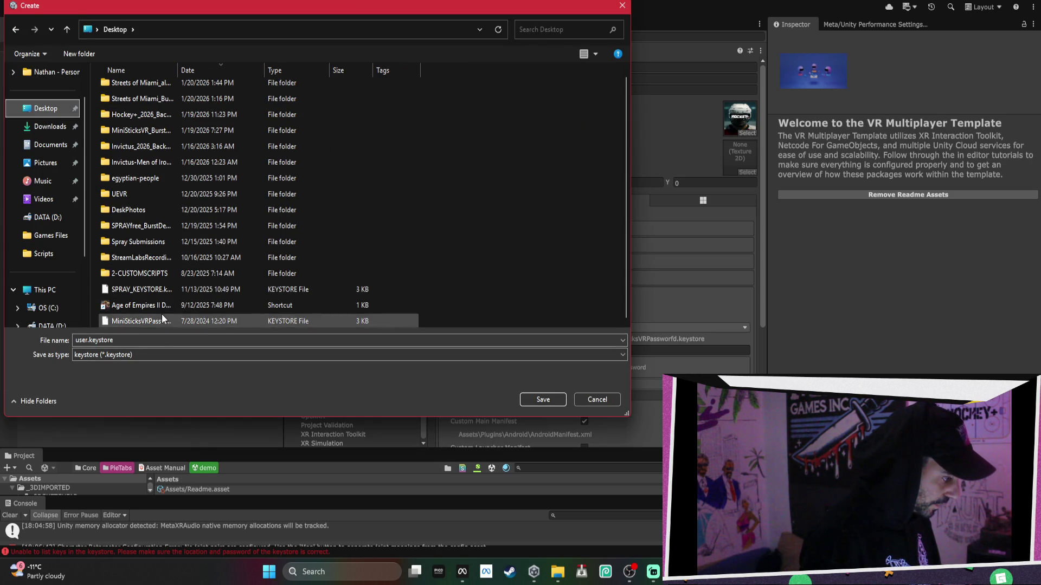
pyautogui.click(163, 315)
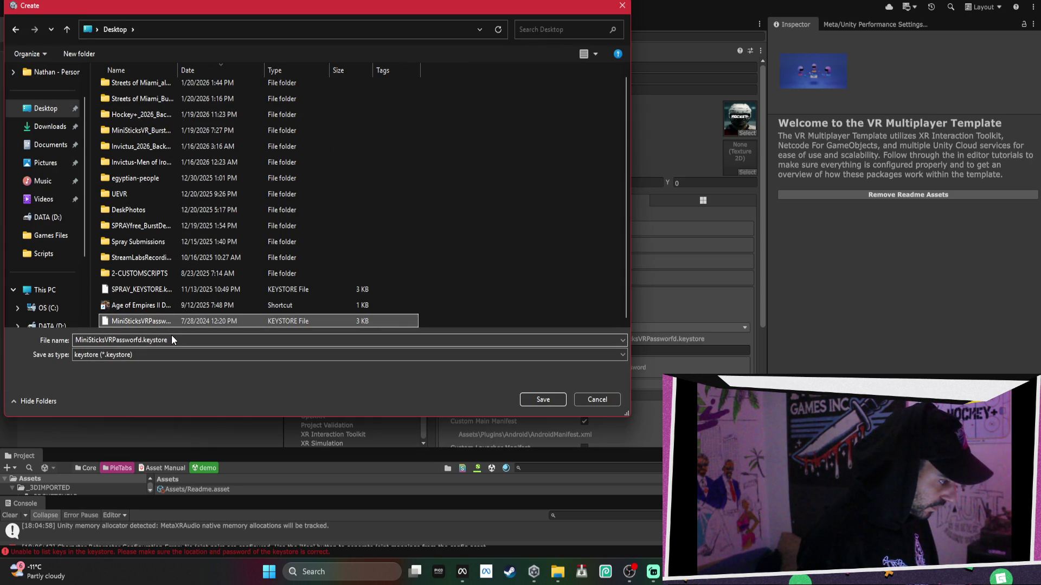
pyautogui.click(48, 132)
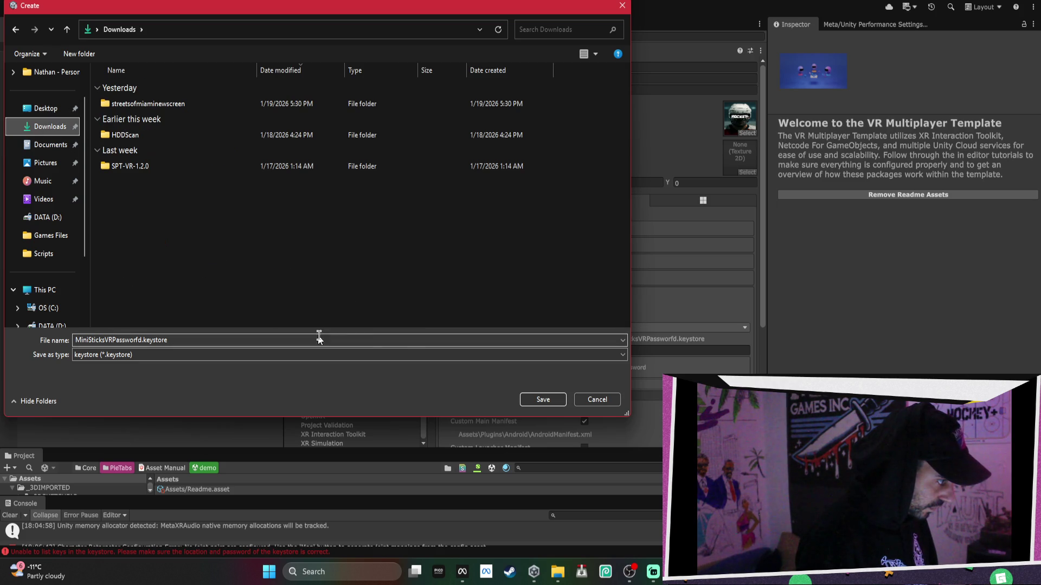
pyautogui.click(544, 400)
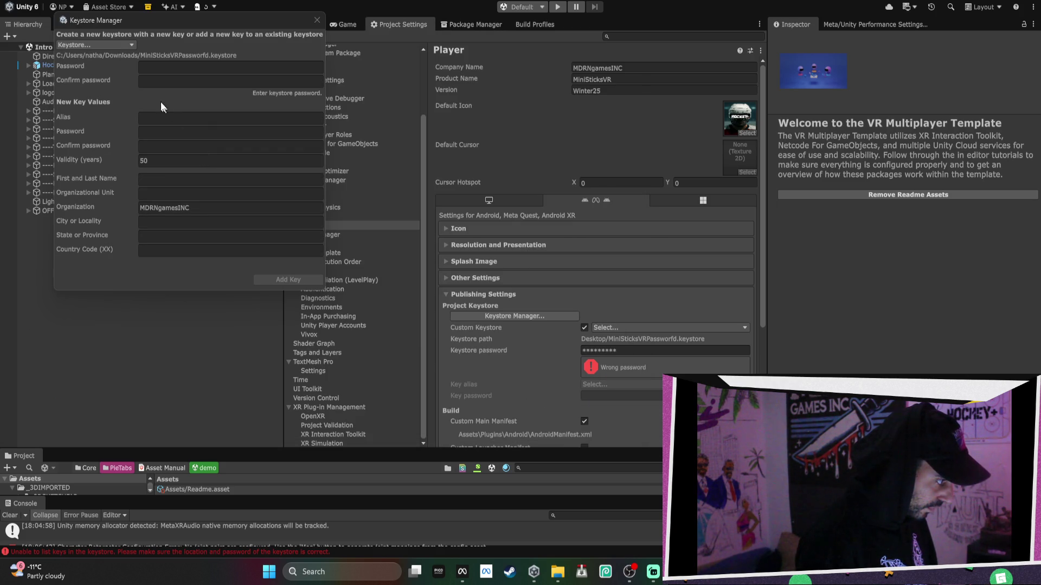
# - Enter and confirm the new keystore's password
pyautogui.click(152, 68)
pyautogui.write('*')
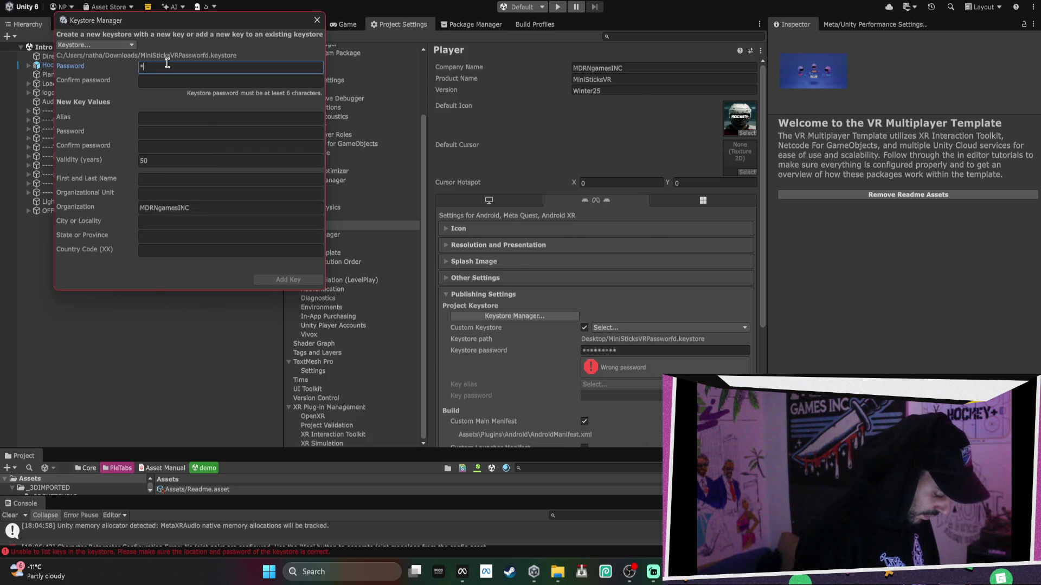
pyautogui.write('*****')
pyautogui.hotkey('ctrl', 'a')
pyautogui.press('BackSpace')
pyautogui.write('******')
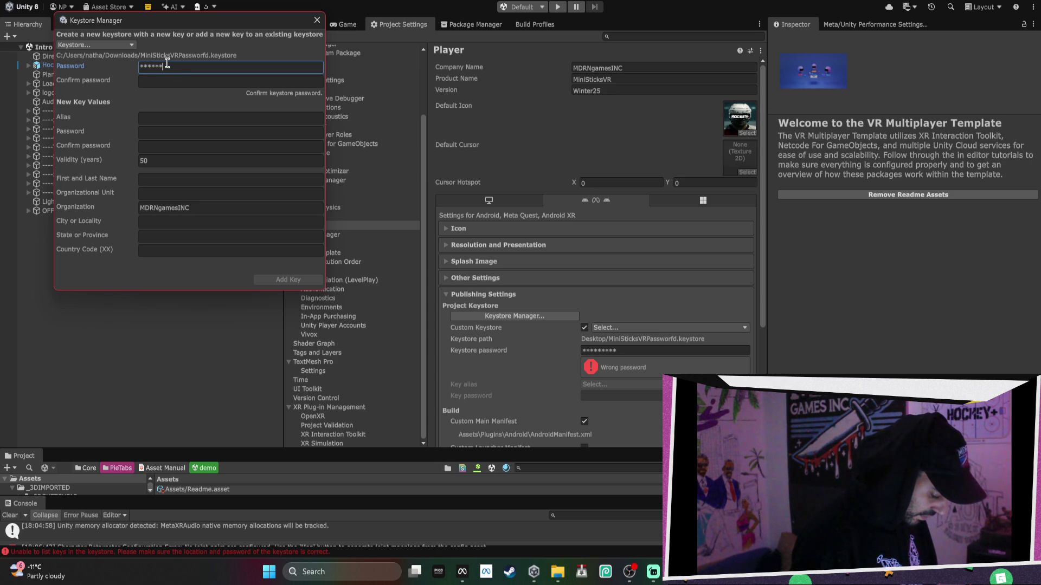
pyautogui.press('Tab')
pyautogui.write('*********')
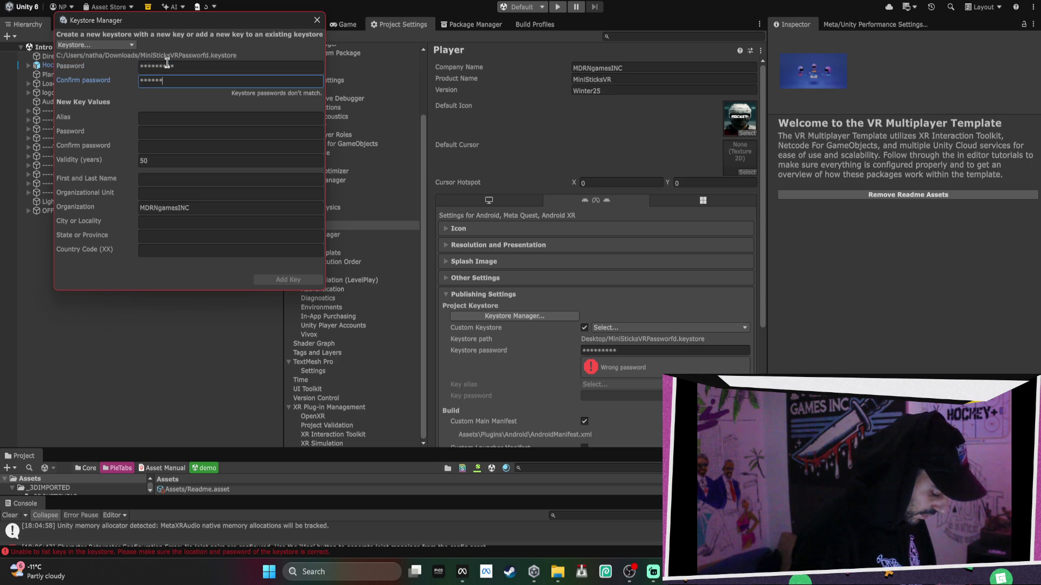
# - Set the key alias and enter and confirm the key password
pyautogui.click(178, 116)
pyautogui.write('NATHA')
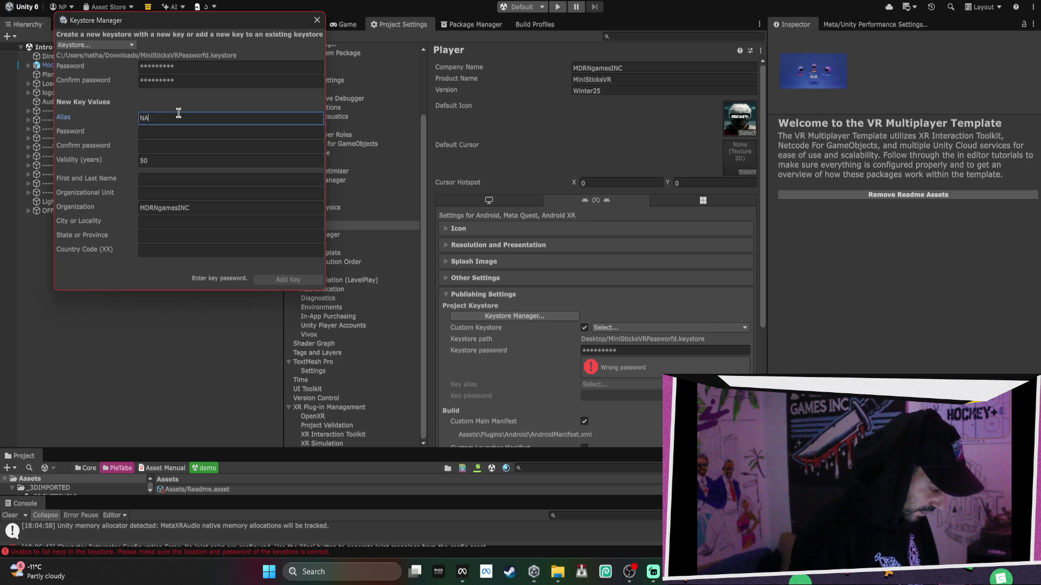
pyautogui.press('BackSpace')
pyautogui.press('BackSpace')
pyautogui.write('nathan')
pyautogui.press('Tab')
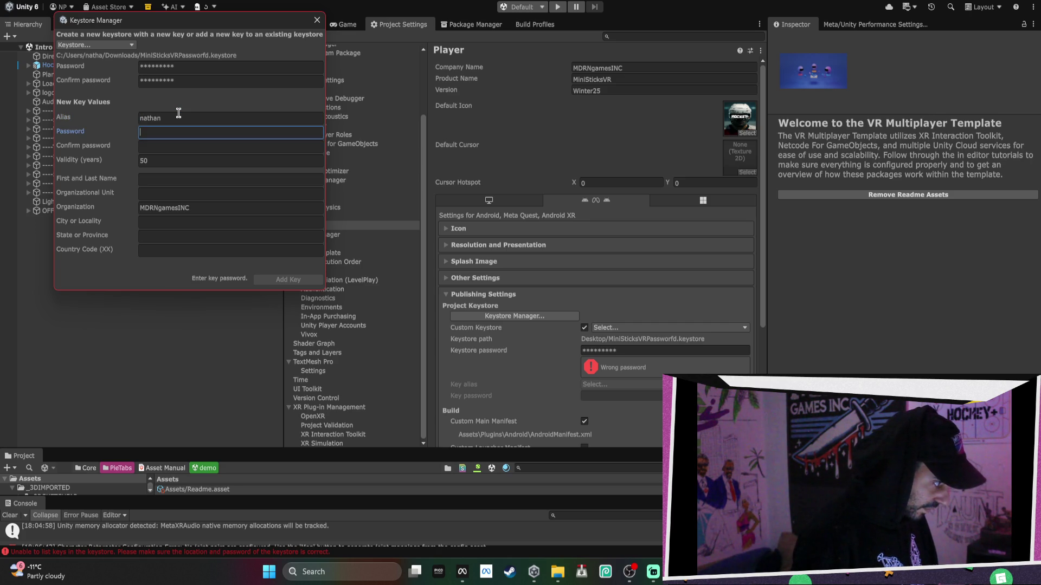
pyautogui.write('*******')
pyautogui.press('Tab')
pyautogui.write('*********')
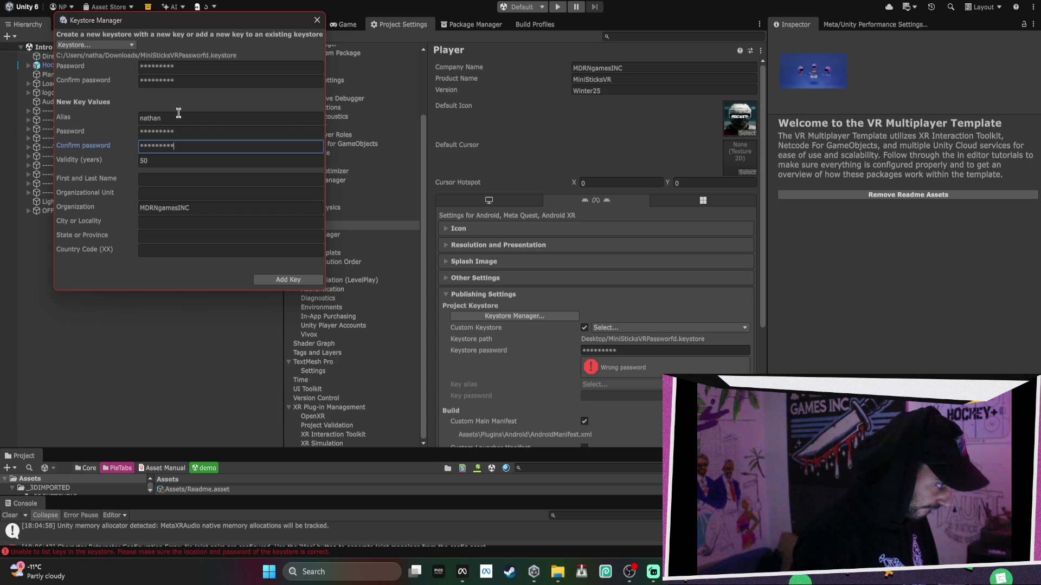
# - Set validity to 999 years, fill in the owner's name, and paste MDRNgamesINC as organizational unit
pyautogui.click(205, 161)
pyautogui.write('999')
pyautogui.press('Tab')
pyautogui.write('than Pacheoeco')
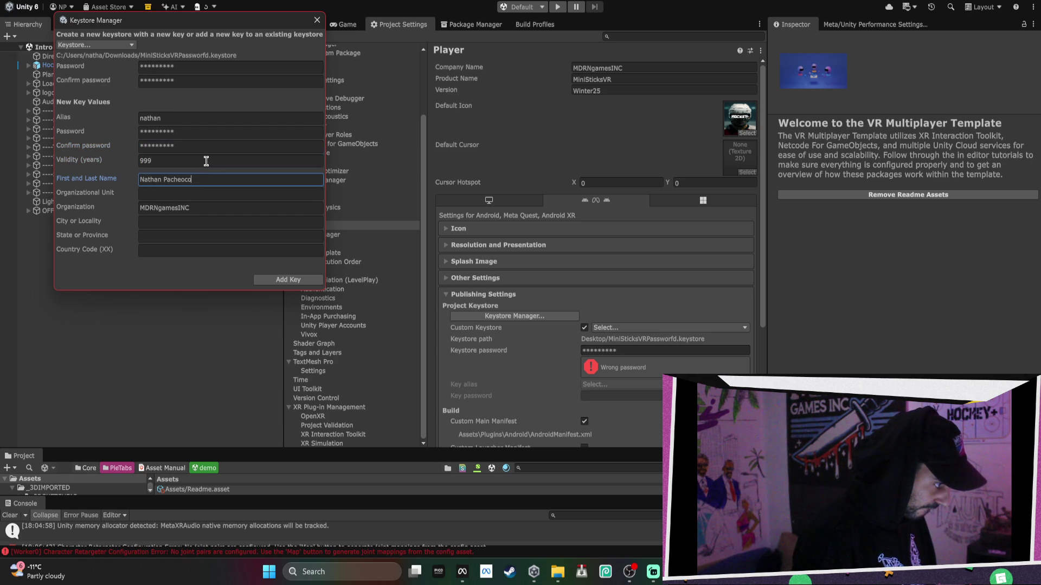
pyautogui.press('Tab')
pyautogui.write('MD')
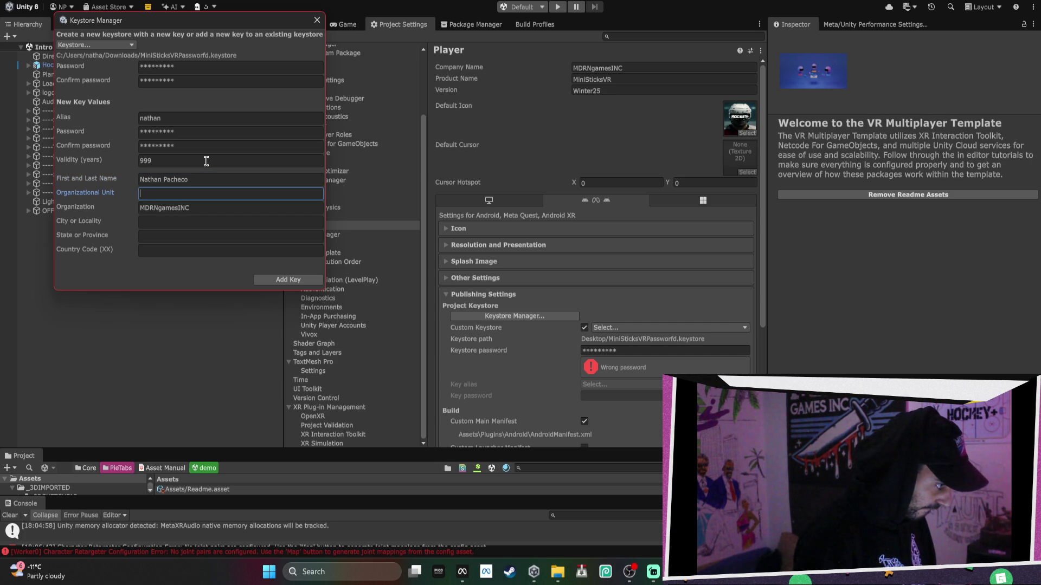
pyautogui.click(205, 208)
pyautogui.click(204, 195)
pyautogui.write('MDRNgamesINC')
# - Fill in the city and province, add the key, and confirm using it for the project
pyautogui.click(193, 222)
pyautogui.write('T')
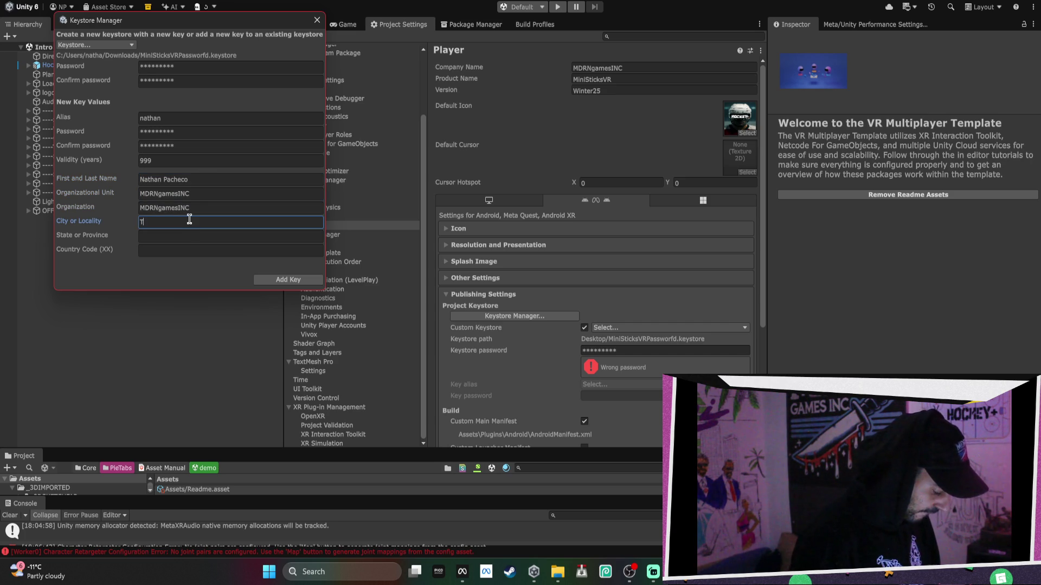
pyautogui.write('oronto')
pyautogui.press('Tab')
pyautogui.write('O')
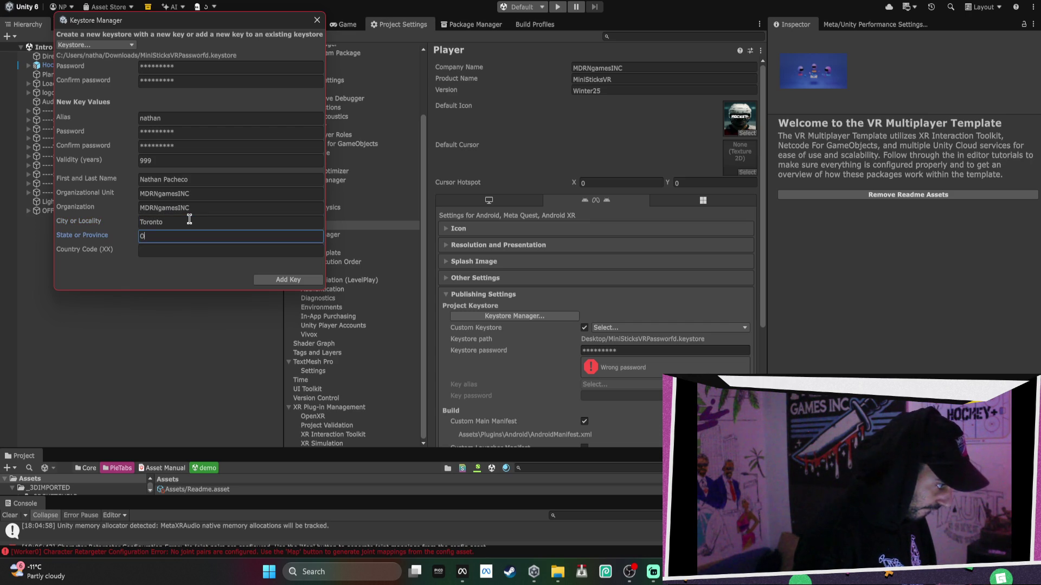
pyautogui.press('Tab')
pyautogui.write('CA')
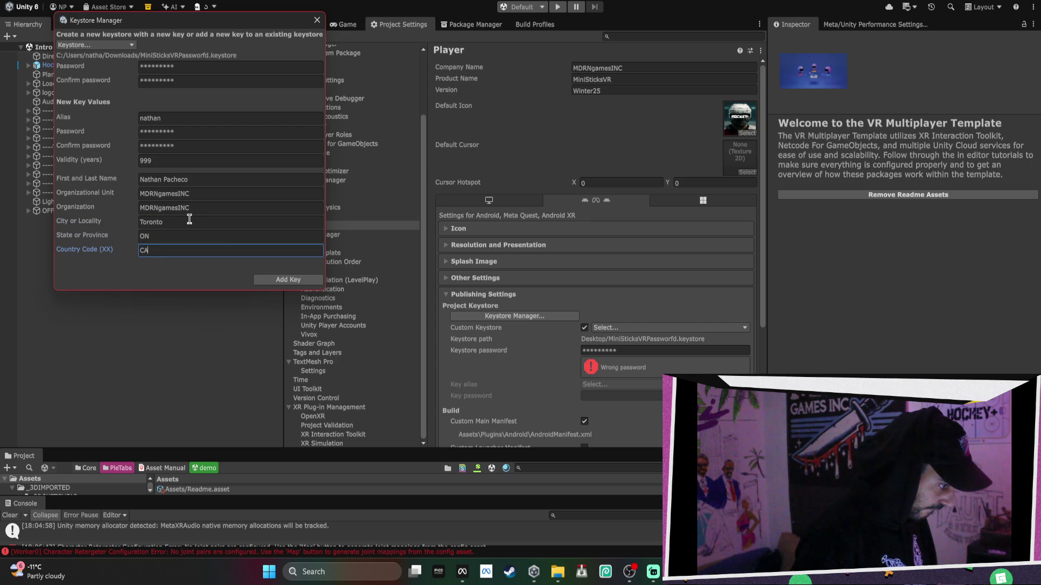
pyautogui.click(308, 283)
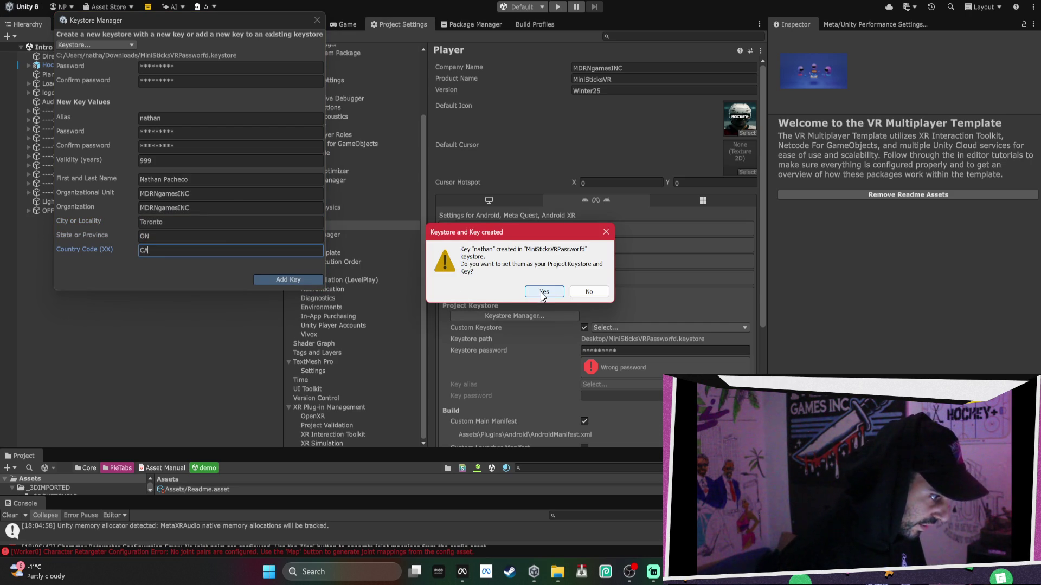
pyautogui.click(543, 292)
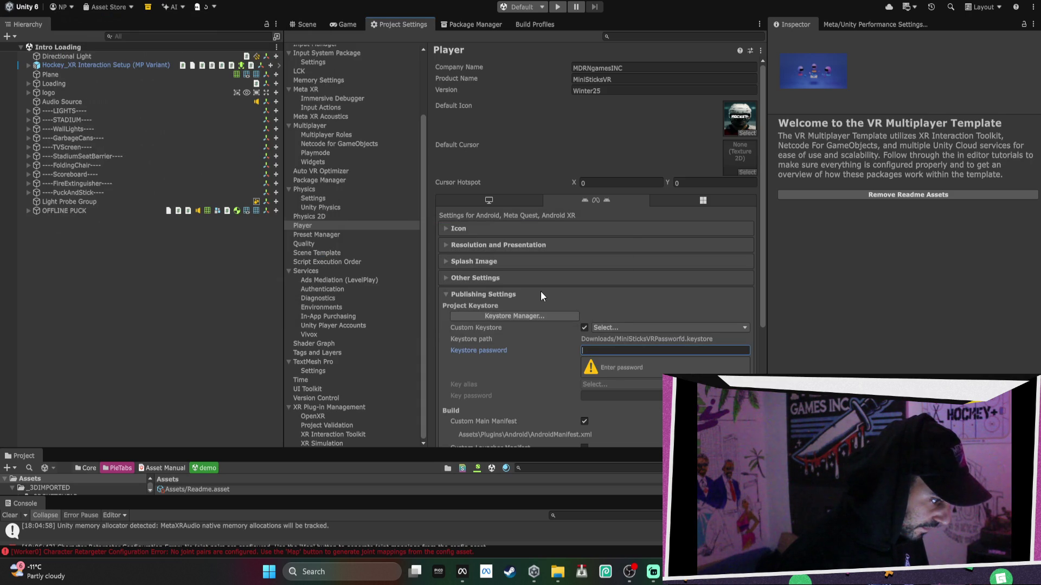
# - Enter and retype the new Downloads keystore's password in Publishing Settings; it's still rejected as wrong
pyautogui.write('*********')
pyautogui.press('Tab')
pyautogui.click(639, 350)
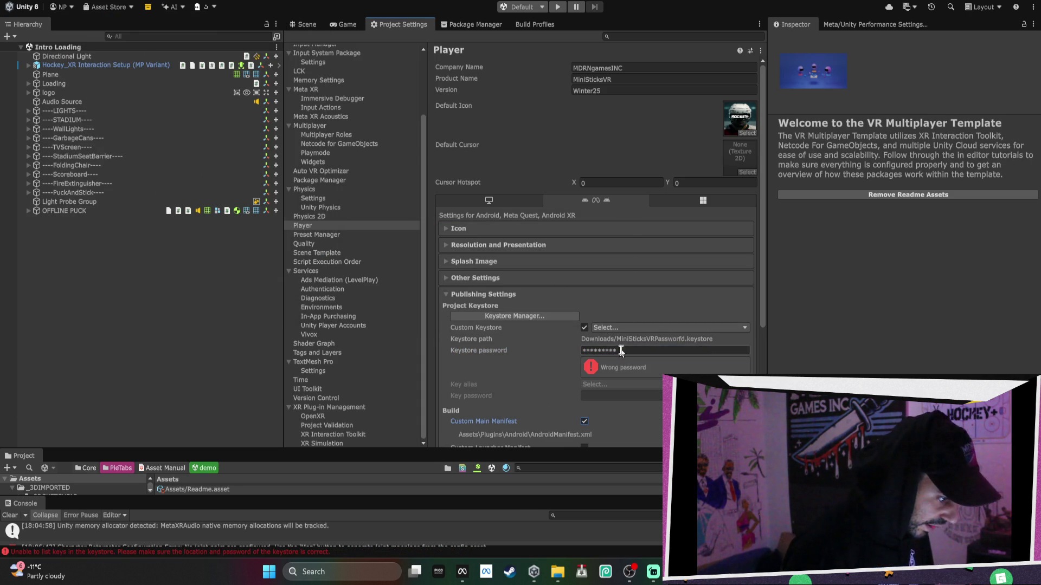
pyautogui.write('*')
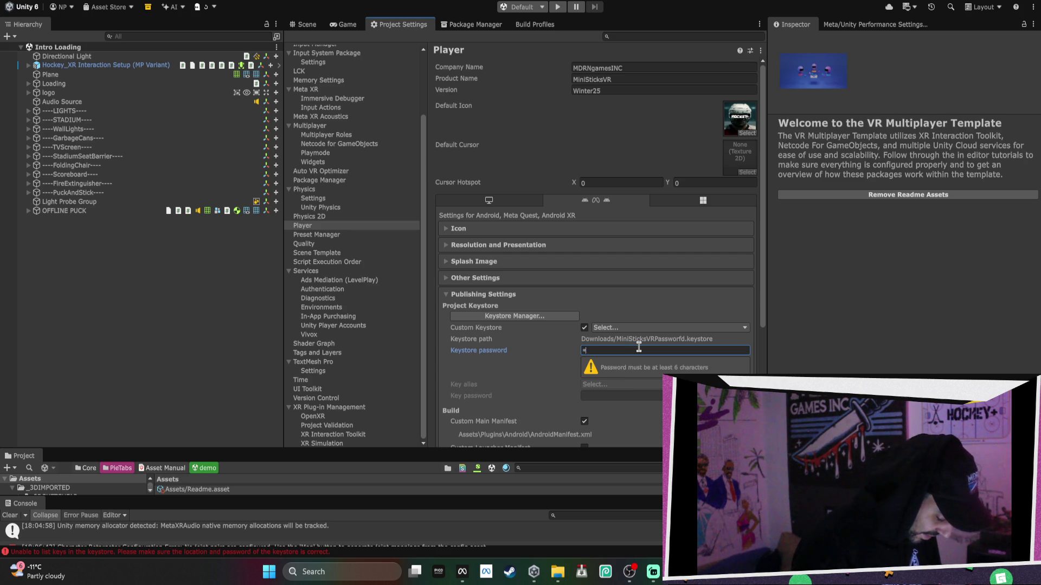
pyautogui.write('******')
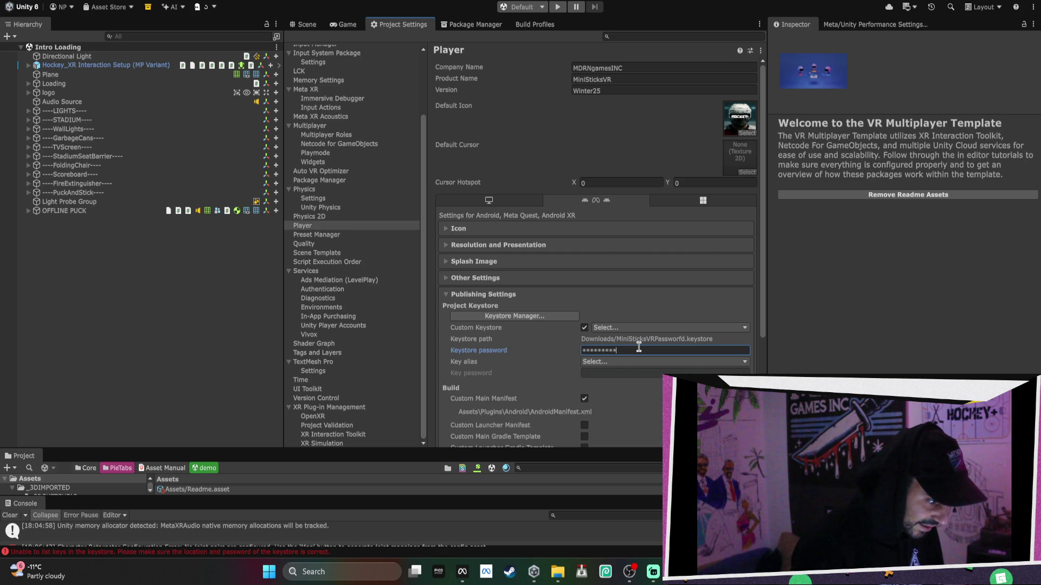
pyautogui.click(596, 362)
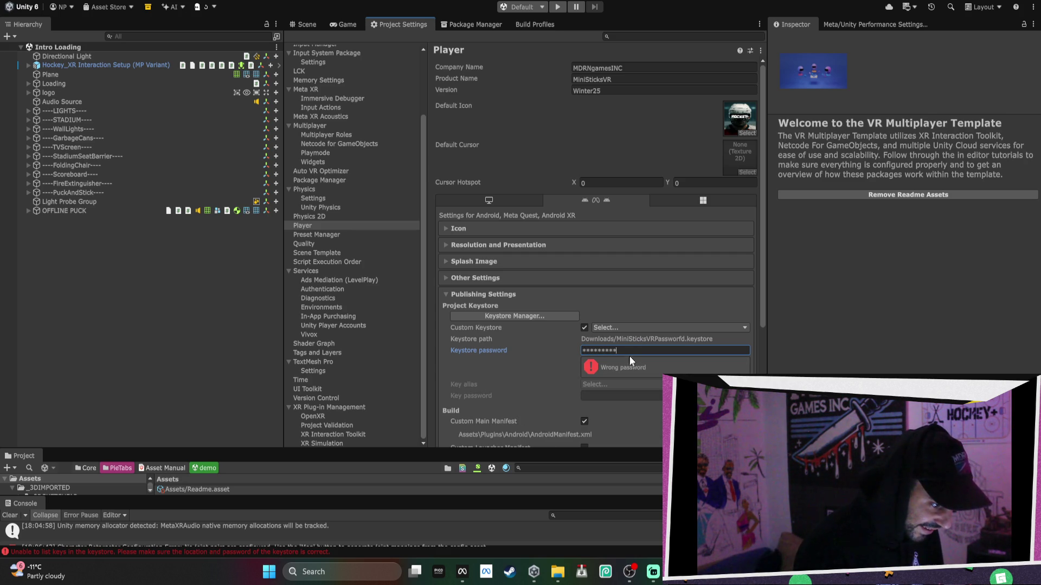
pyautogui.moveTo(635, 351); pyautogui.dragTo(546, 341)
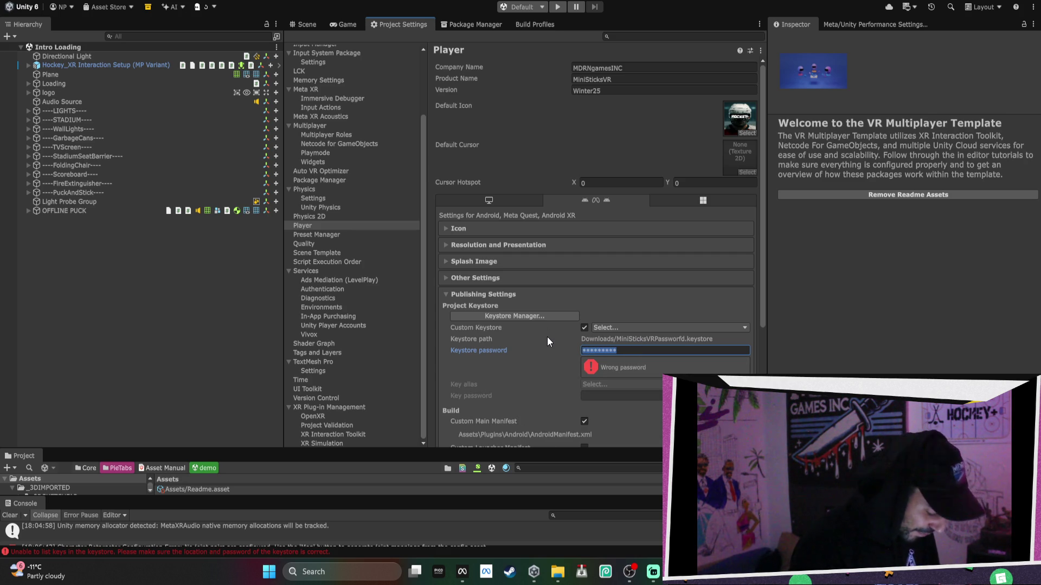
pyautogui.write('*********')
pyautogui.press('Return')
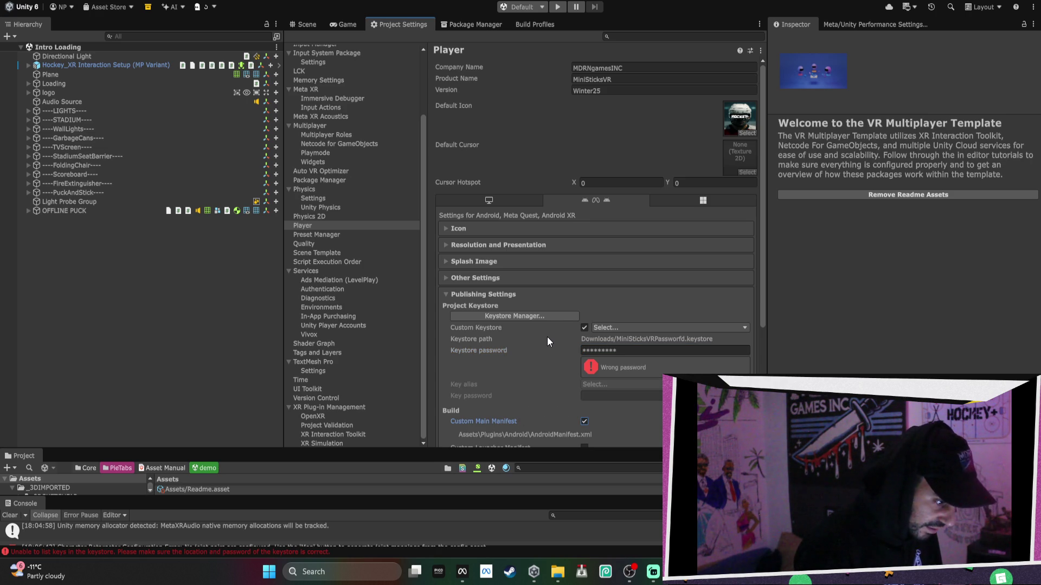
pyautogui.click(54, 1)
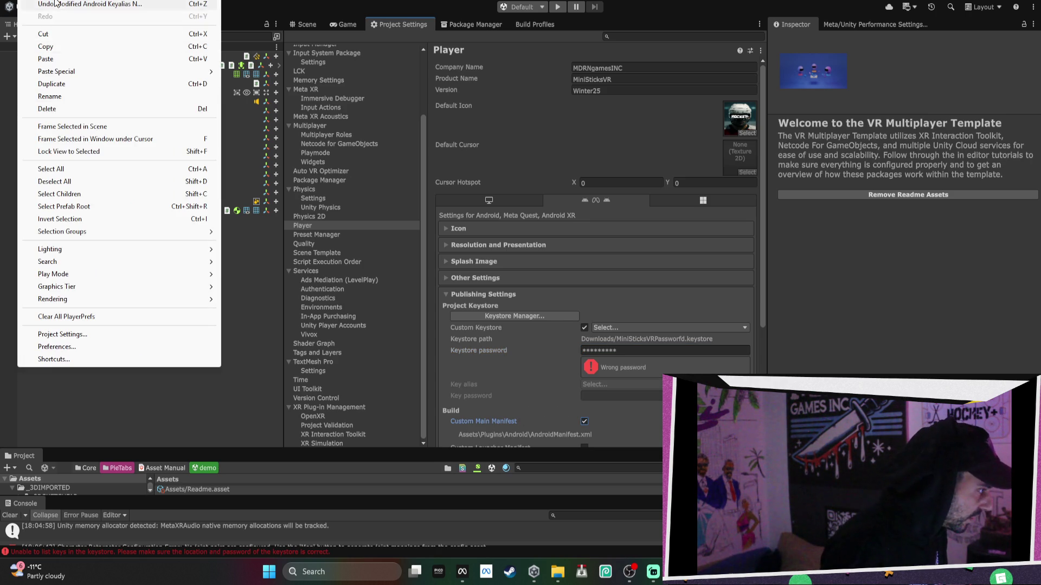
pyautogui.moveTo(86, 261)
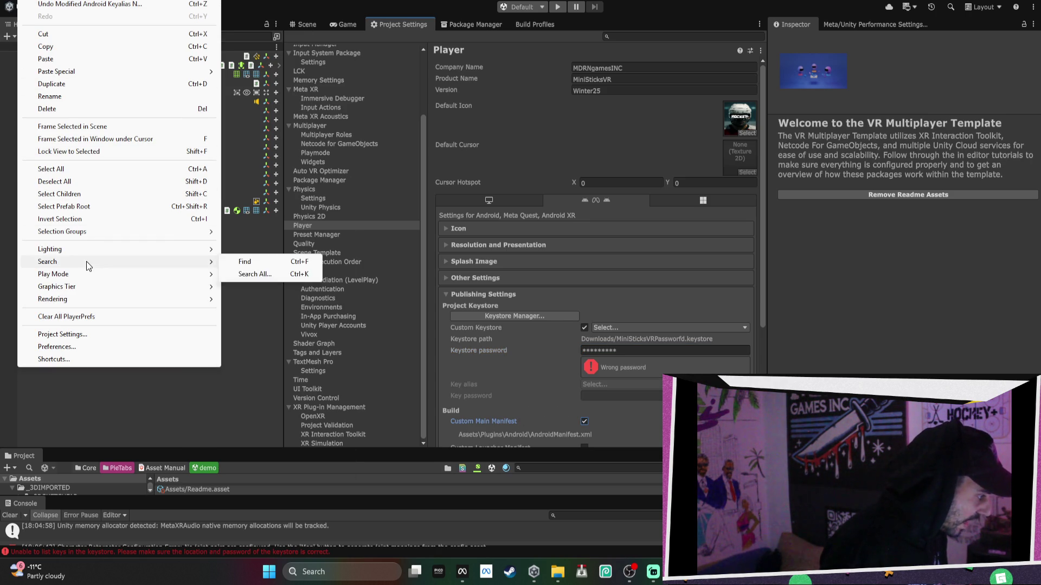
pyautogui.click(87, 345)
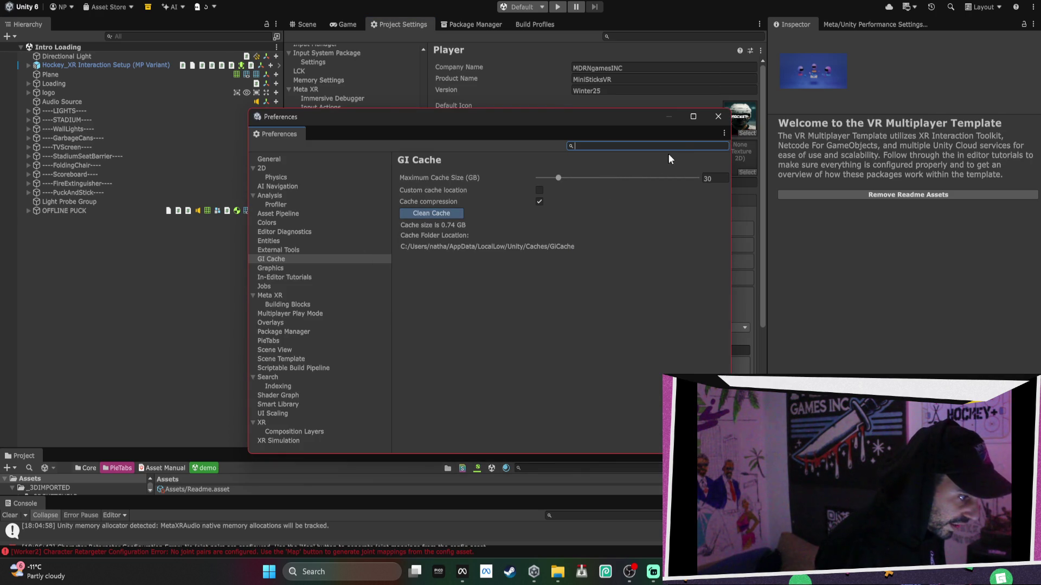
pyautogui.click(720, 117)
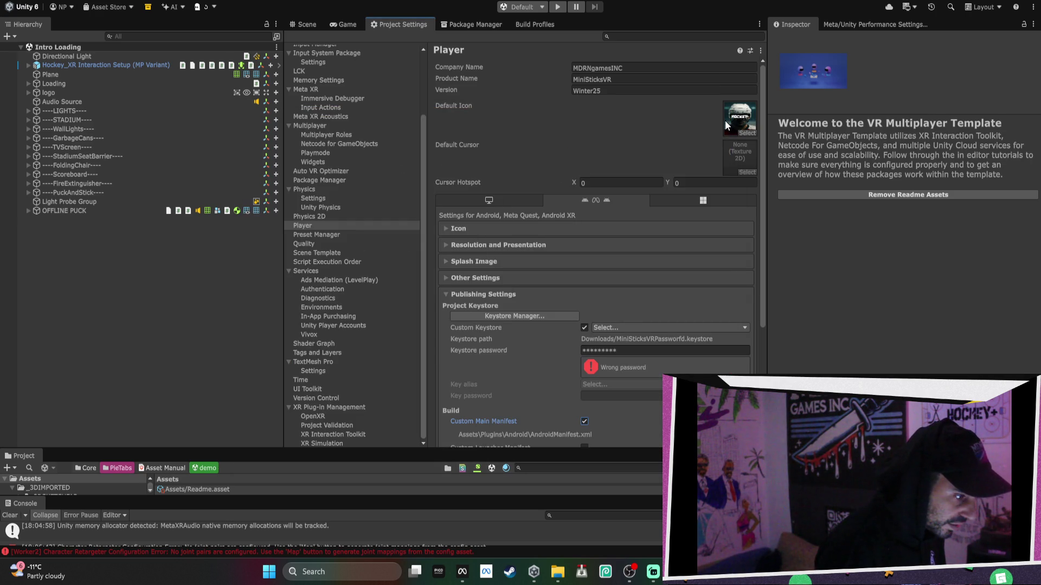
pyautogui.click(645, 351)
pyautogui.write('**')
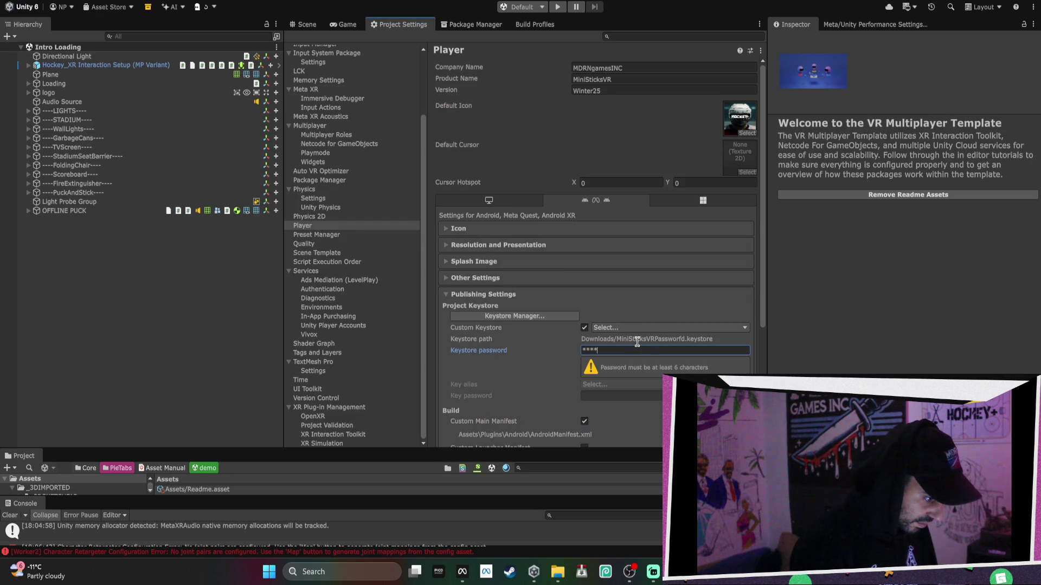
pyautogui.write('****')
pyautogui.press('Return')
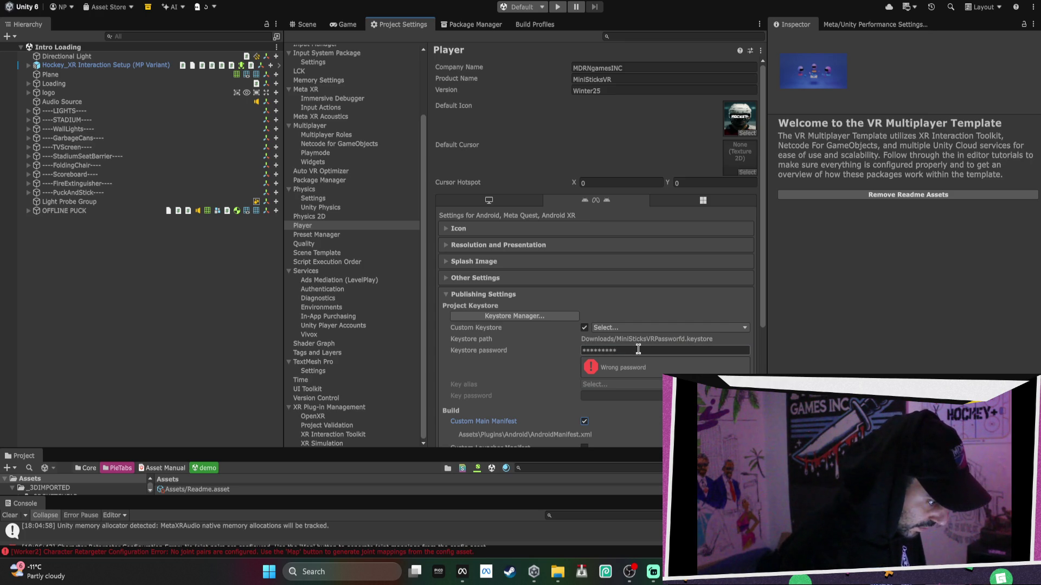
pyautogui.click(645, 332)
pyautogui.click(645, 340)
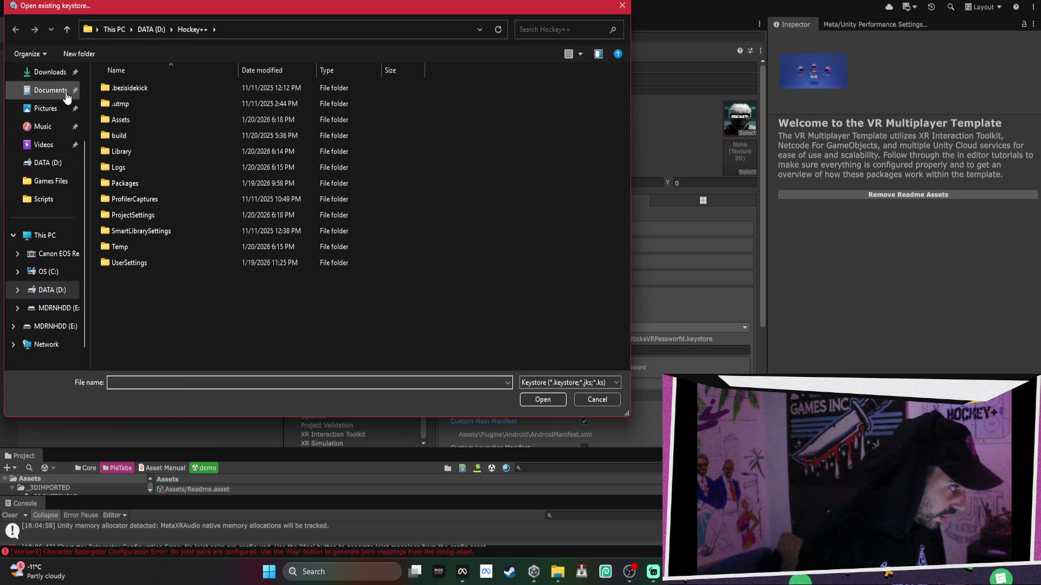
# - Choose the MiniSticksVRPassword keystore file from the Downloads folder
pyautogui.click(49, 90)
pyautogui.click(50, 72)
pyautogui.doubleClick(179, 101)
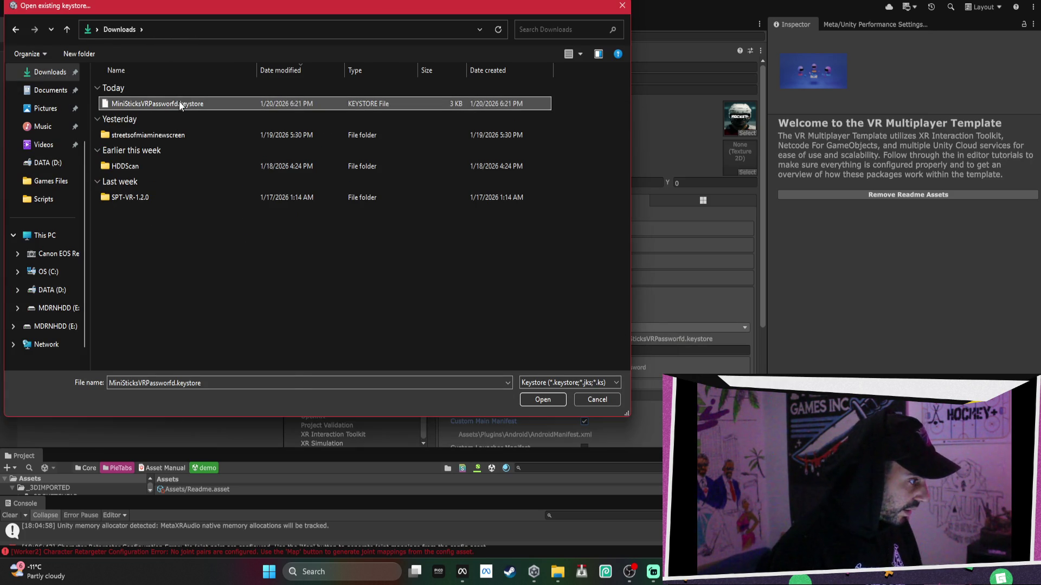
# - Re-enter and submit the keystore password, which is rejected with a Wrong password error
pyautogui.click(619, 350)
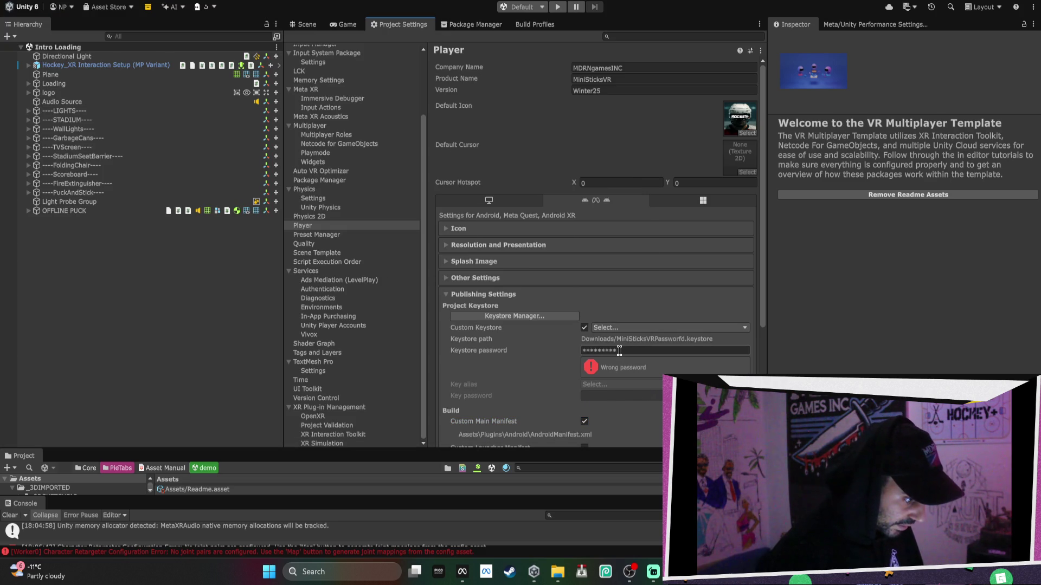
pyautogui.click(619, 351)
pyautogui.press('BackSpace')
pyautogui.press('BackSpace')
pyautogui.press('BackSpace')
pyautogui.write('*******')
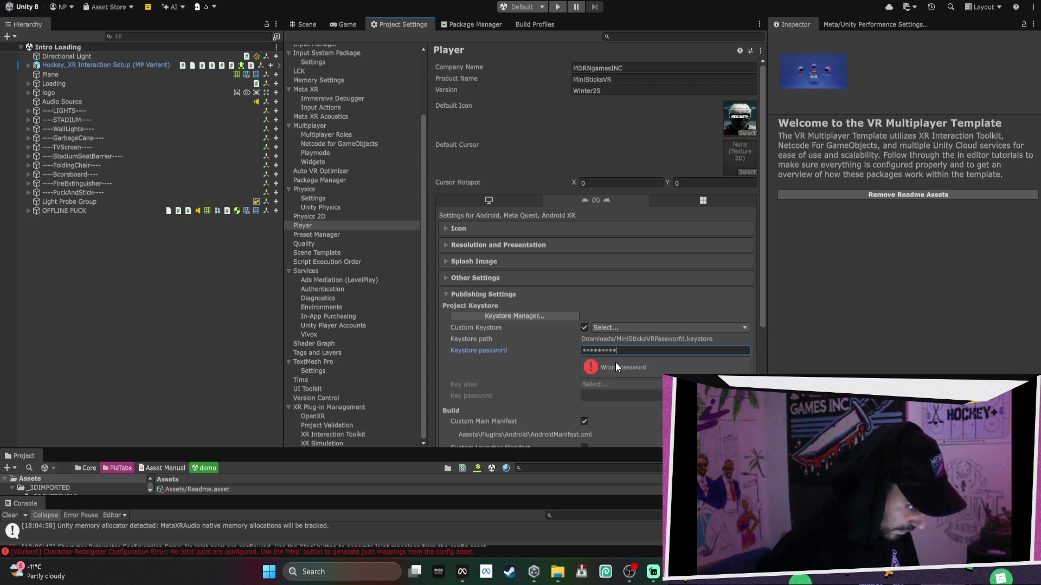
pyautogui.hotkey('ctrl', 'a')
pyautogui.write('********')
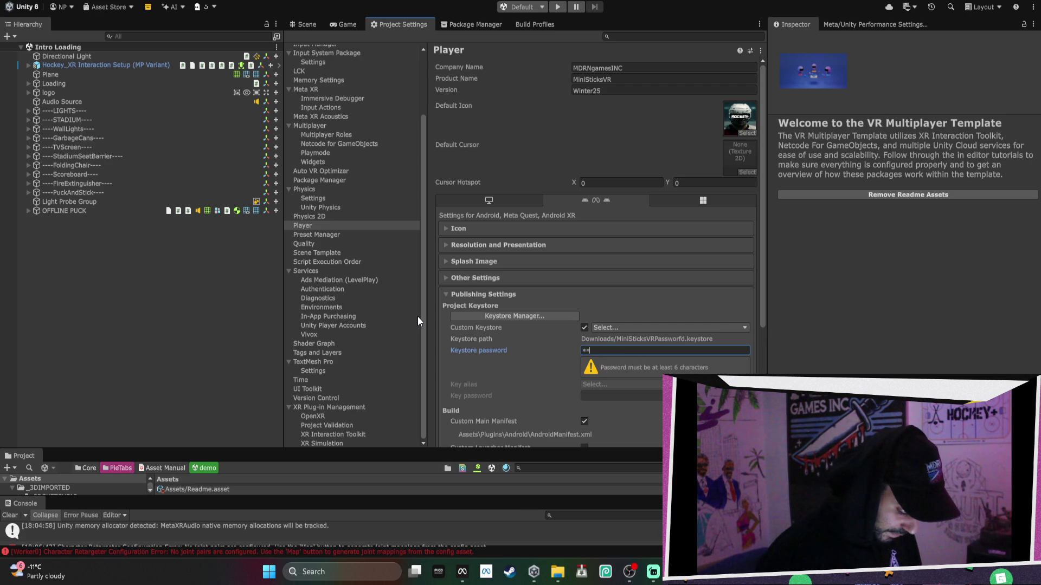
pyautogui.press('Return')
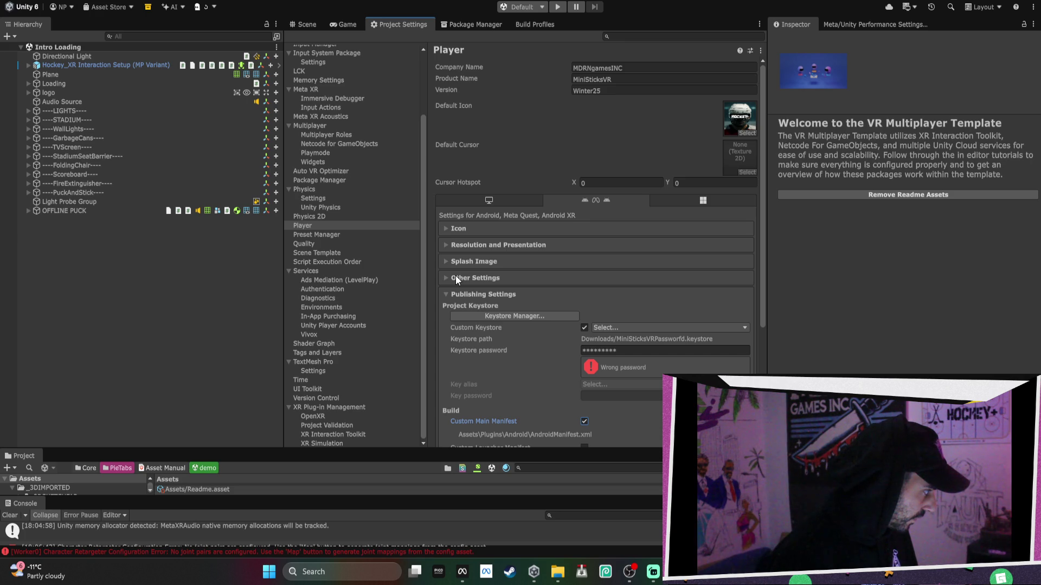
pyautogui.click(551, 316)
# - Create a new keystore file, user.keystore, in the Downloads folder through the Keystore Manager
pyautogui.click(115, 46)
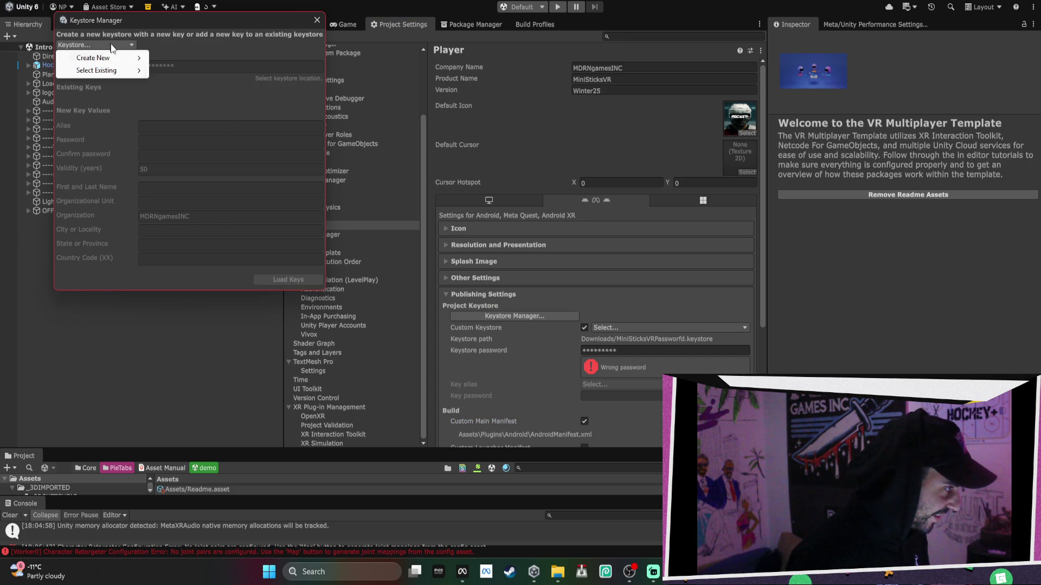
pyautogui.moveTo(114, 57)
pyautogui.click(190, 67)
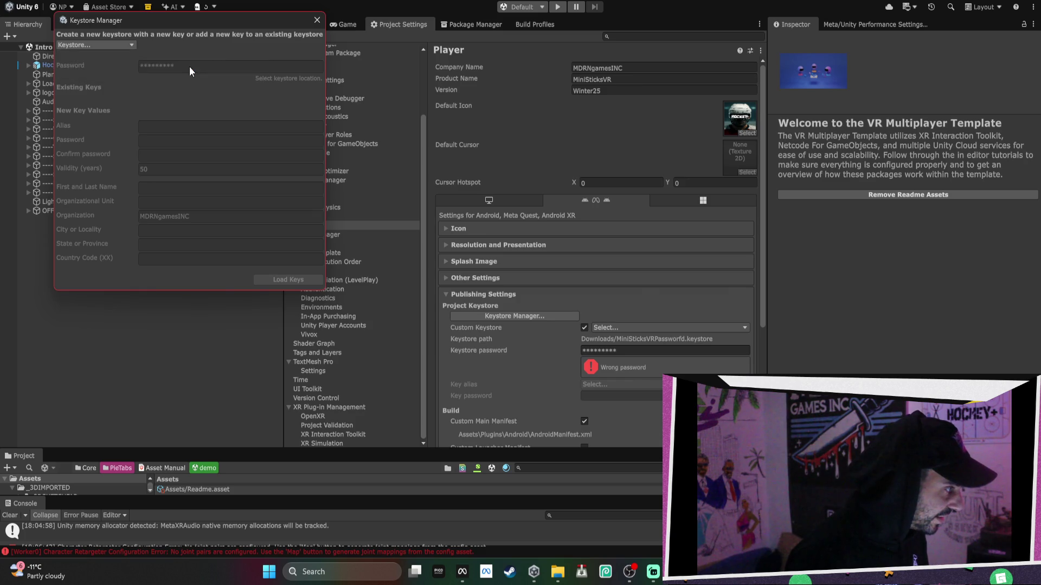
pyautogui.click(65, 127)
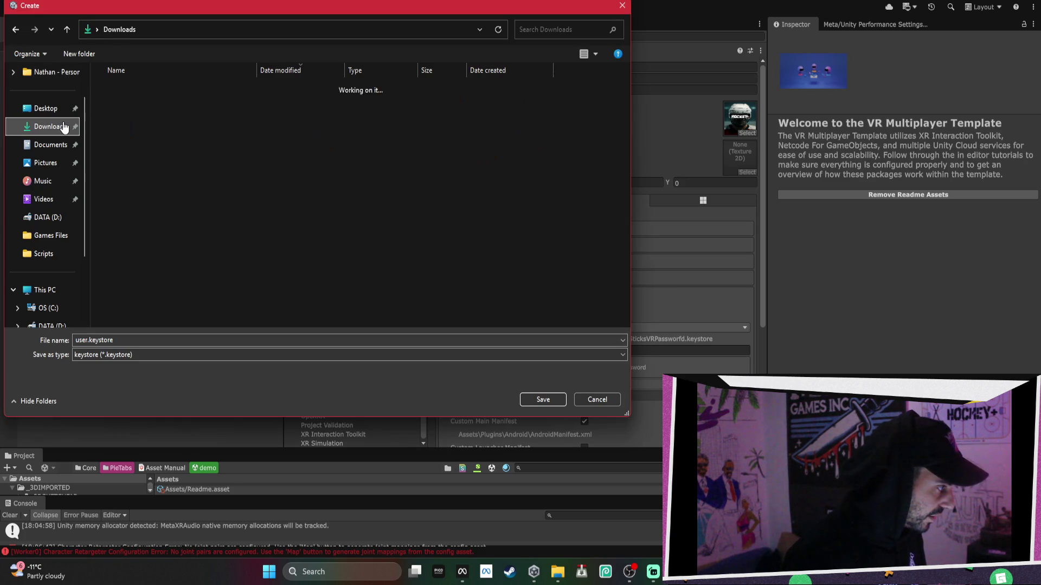
pyautogui.click(551, 398)
# - Enter and confirm the new keystore's password, correcting the mistyped entries
pyautogui.click(185, 66)
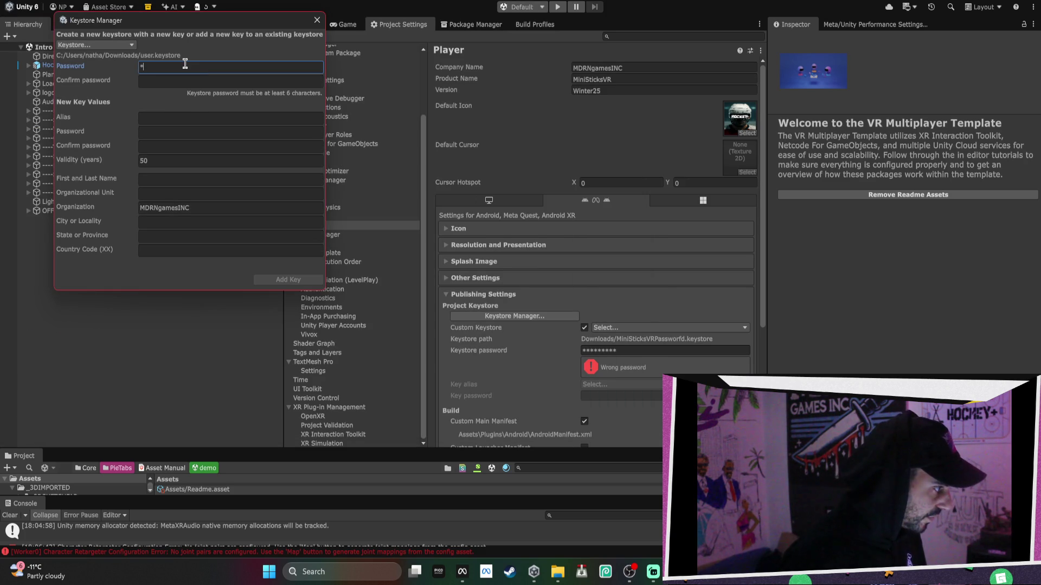
pyautogui.write('*')
pyautogui.click(179, 80)
pyautogui.write('**')
pyautogui.click(163, 66)
pyautogui.press('BackSpace')
pyautogui.press('BackSpace')
pyautogui.press('BackSpace')
pyautogui.write('******')
pyautogui.click(168, 80)
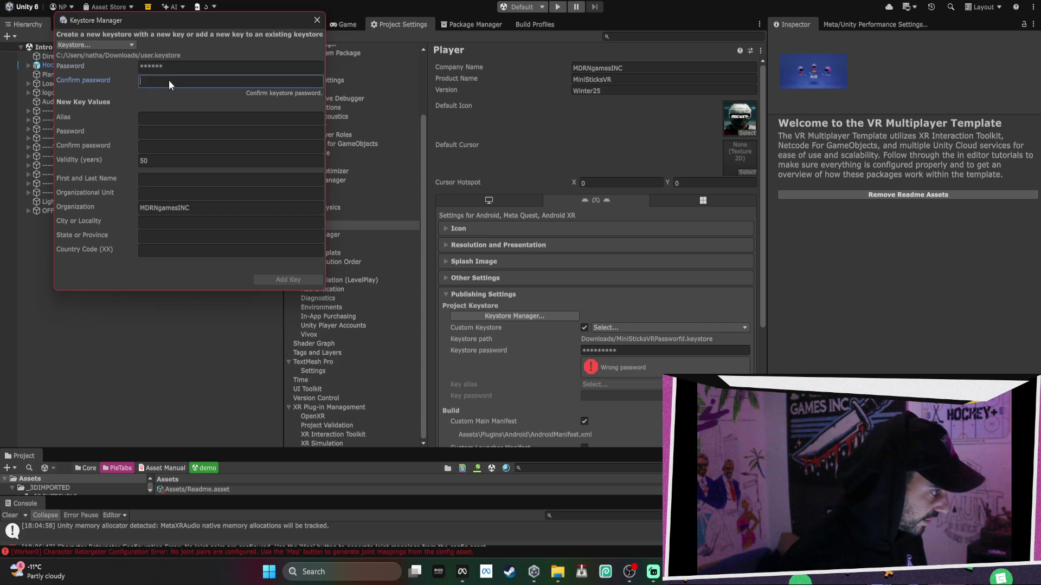
pyautogui.write('*')
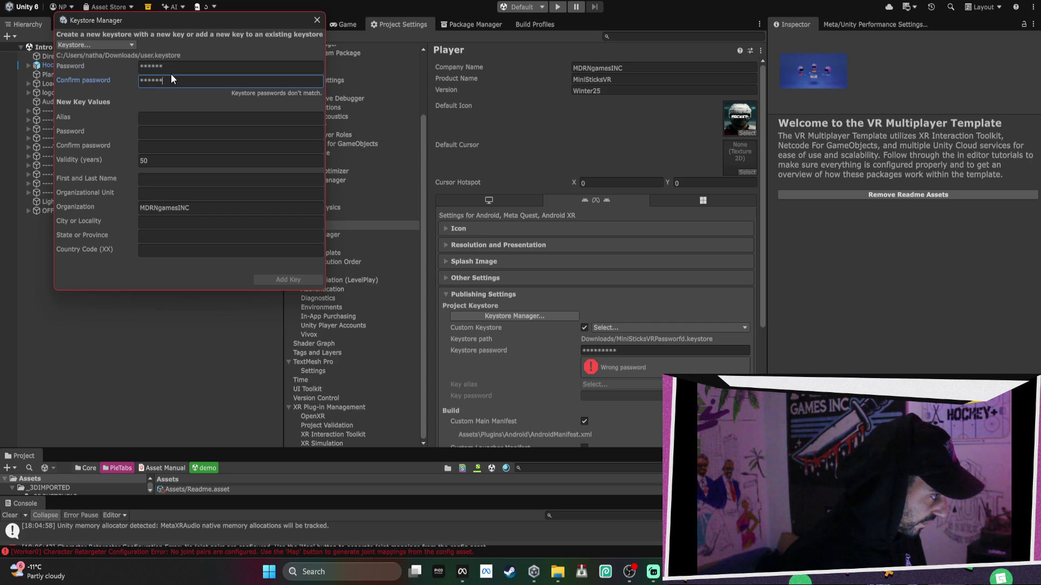
pyautogui.hotkey('ctrl', 'a')
pyautogui.write('******')
# - Give the new key its alias and a confirmed key password, with validity of 999 years
pyautogui.click(184, 121)
pyautogui.write('nathan')
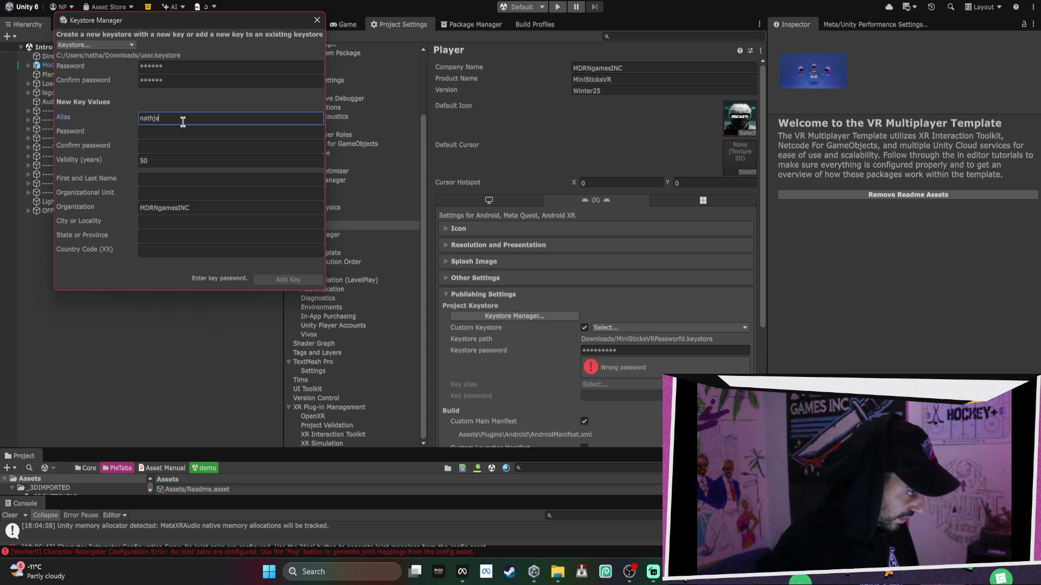
pyautogui.press('Tab')
pyautogui.write('*')
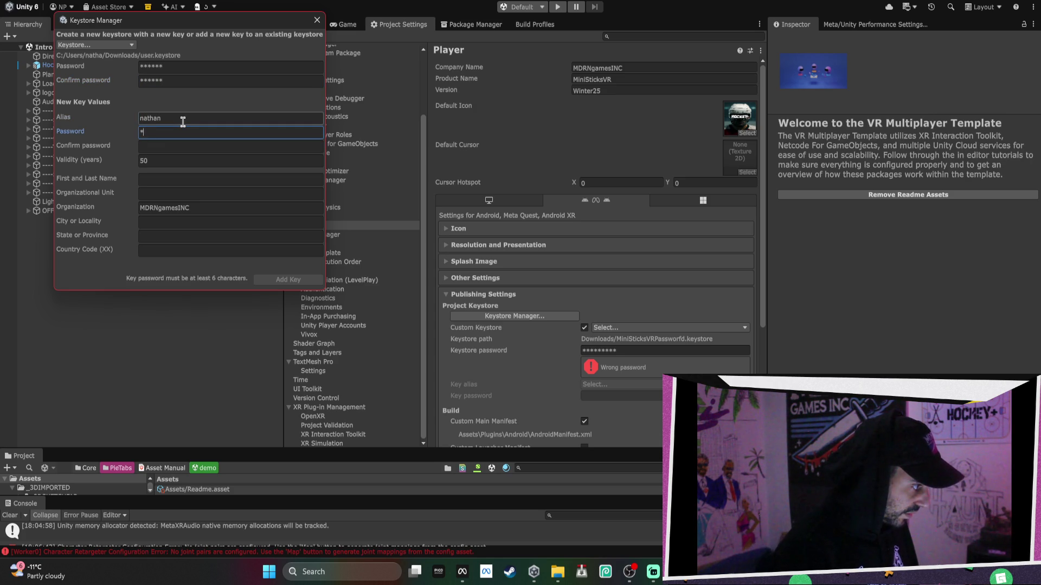
pyautogui.write('*')
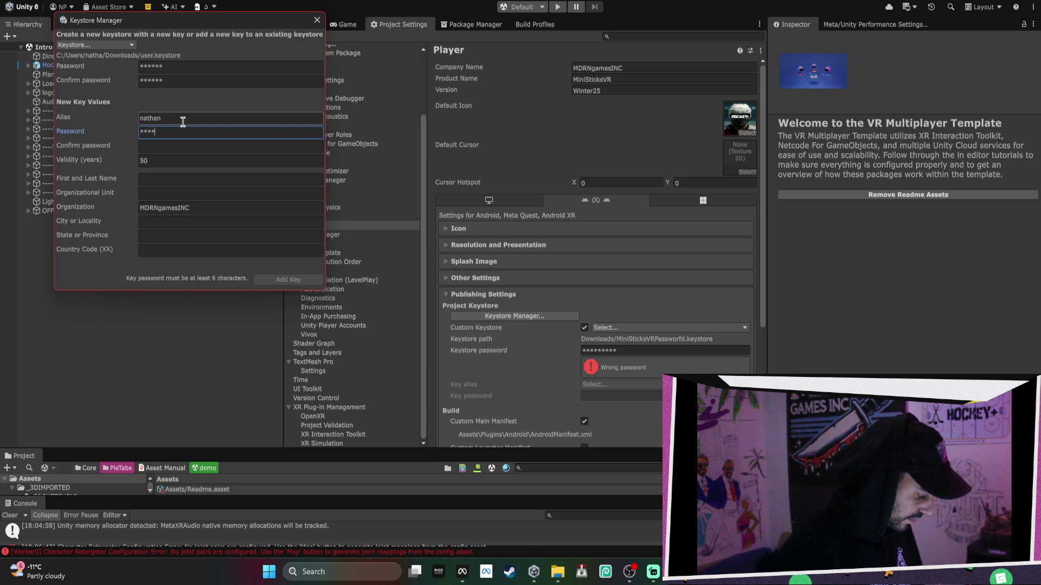
pyautogui.write('*****')
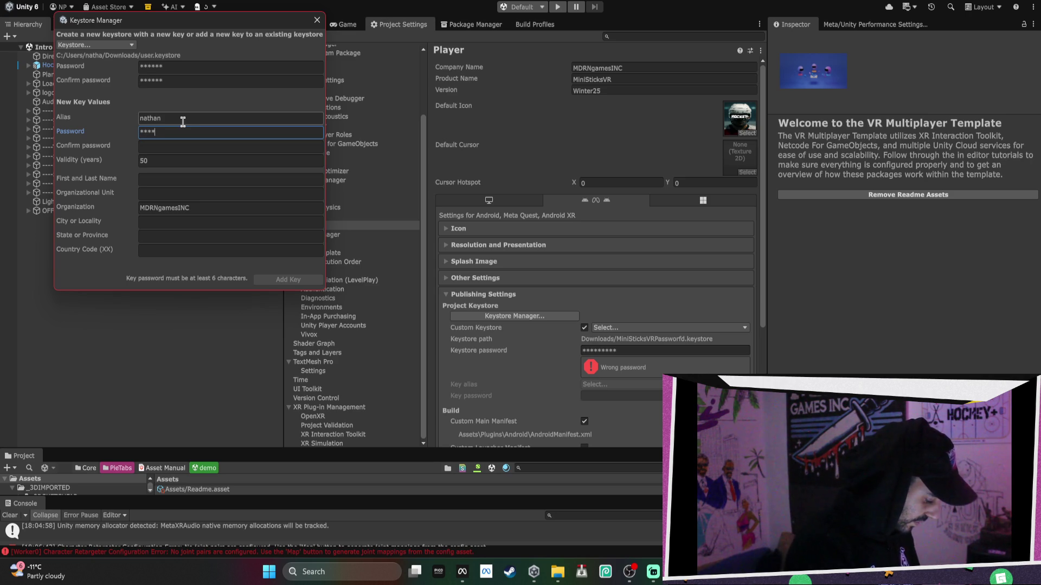
pyautogui.press('Tab')
pyautogui.write('***')
pyautogui.press('Tab')
pyautogui.click(179, 150)
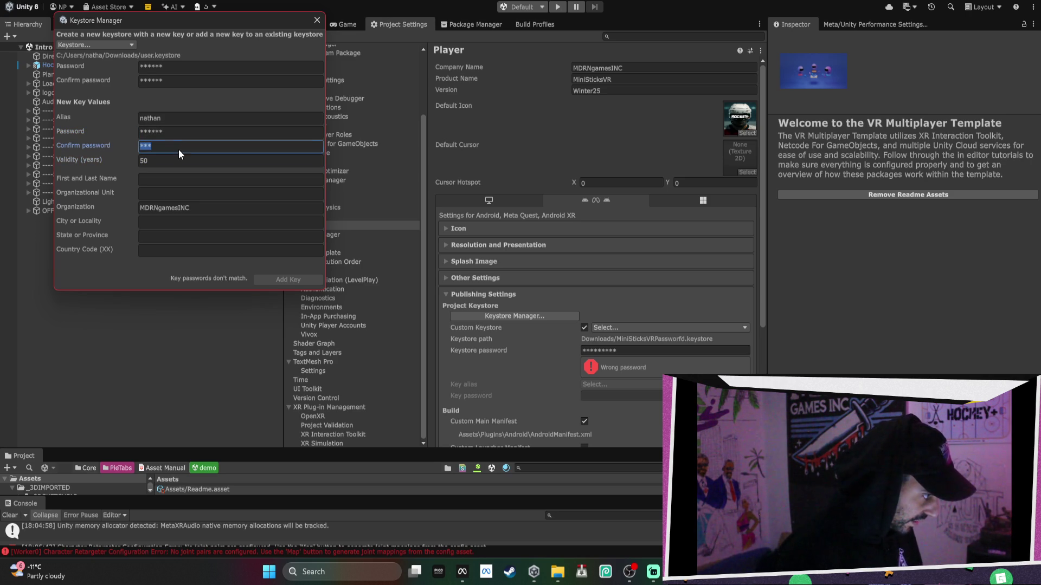
pyautogui.write('***')
pyautogui.click(185, 163)
pyautogui.write('999')
# - Fill in the key's owner name, organizational unit MDRNgamesINC, city, province and country code
pyautogui.click(186, 174)
pyautogui.write('nathan')
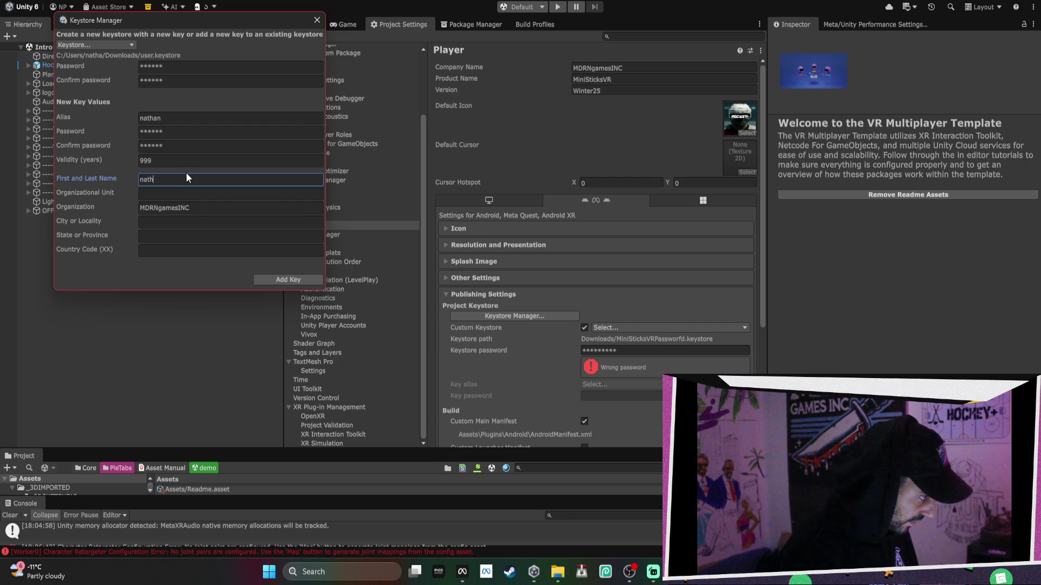
pyautogui.press('Tab')
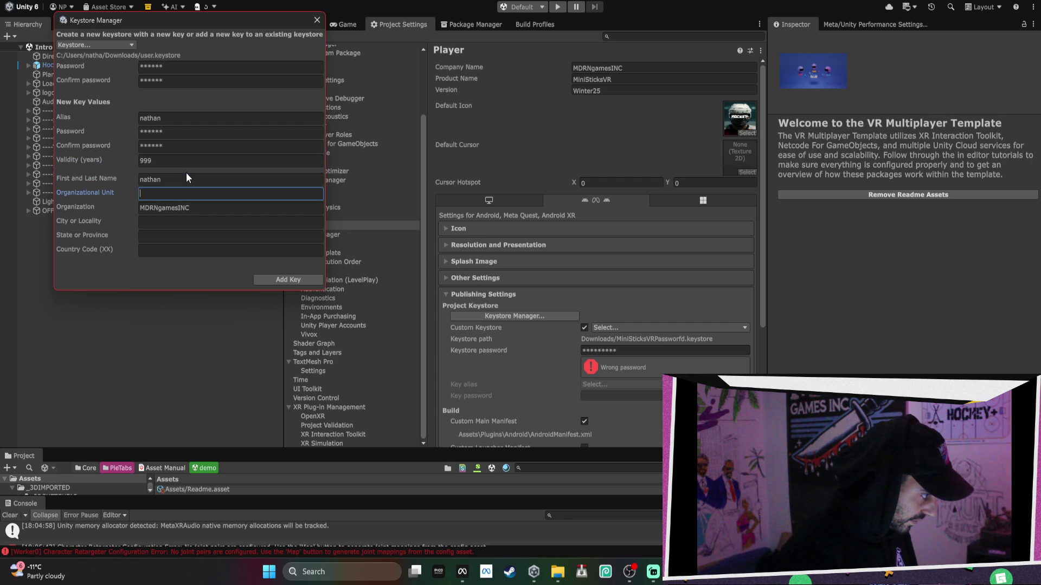
pyautogui.click(184, 175)
pyautogui.write('Nathan Pacheco')
pyautogui.press('Tab')
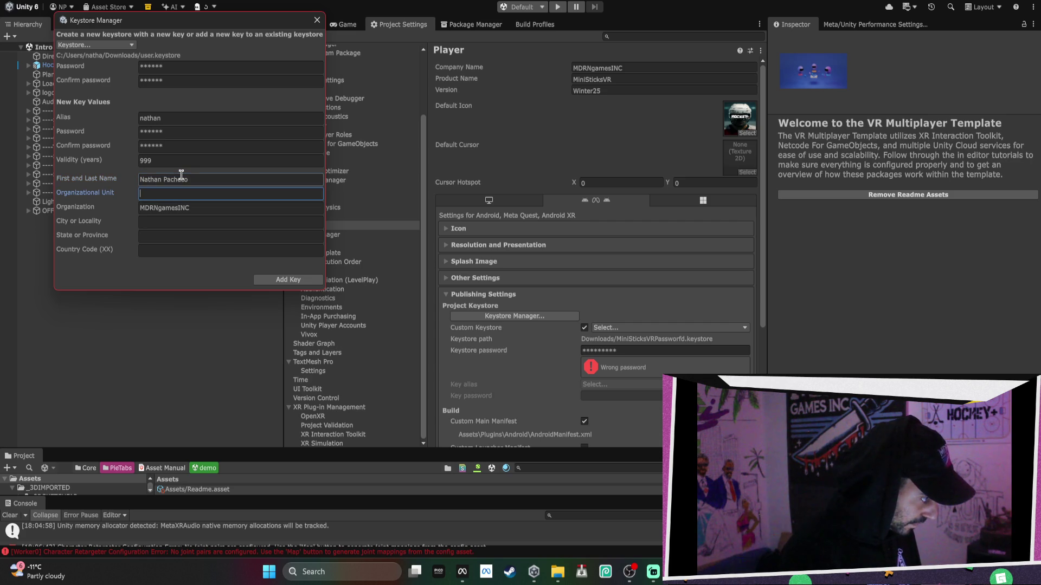
pyautogui.write('MDRNgamesINC')
pyautogui.press('Tab')
pyautogui.press('Tab')
pyautogui.write('Toronto')
pyautogui.press('Tab')
pyautogui.write('ON')
pyautogui.press('Tab')
pyautogui.write('CA')
# - Add the key, confirm using it for the project, choose it as alias, and enter its key password
pyautogui.click(287, 281)
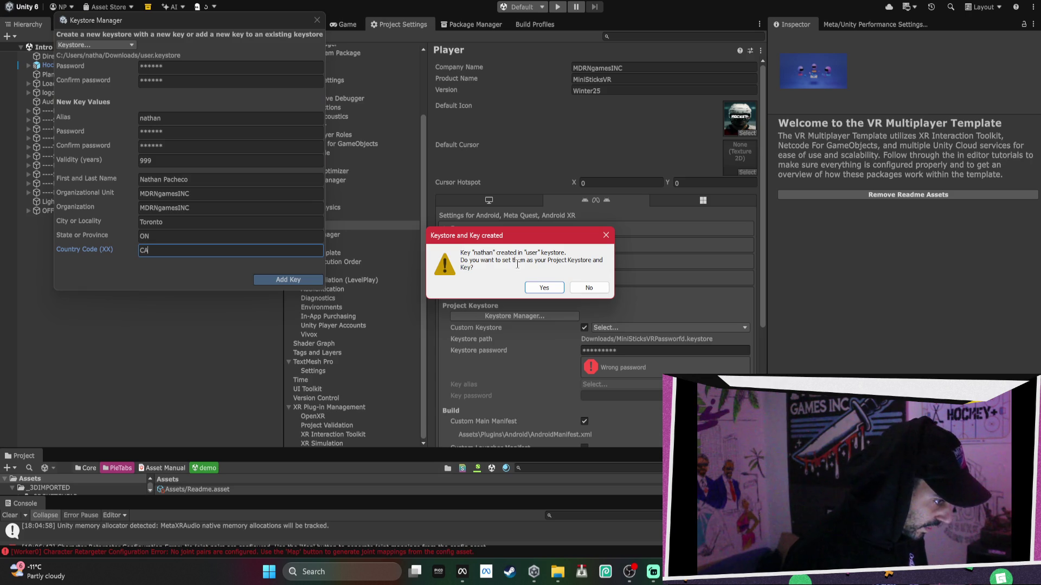
pyautogui.click(544, 287)
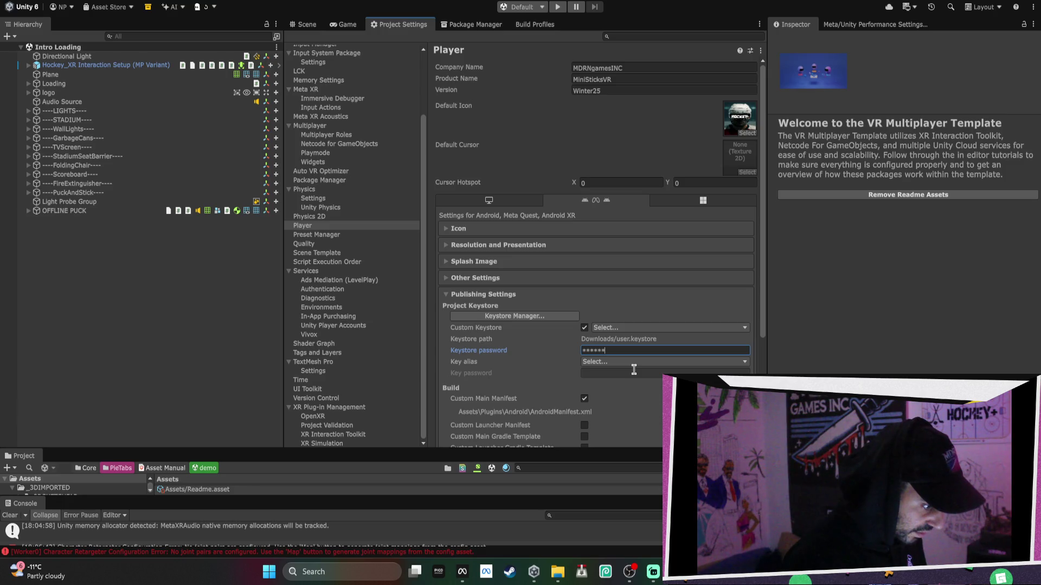
pyautogui.click(620, 361)
pyautogui.click(620, 370)
pyautogui.click(616, 373)
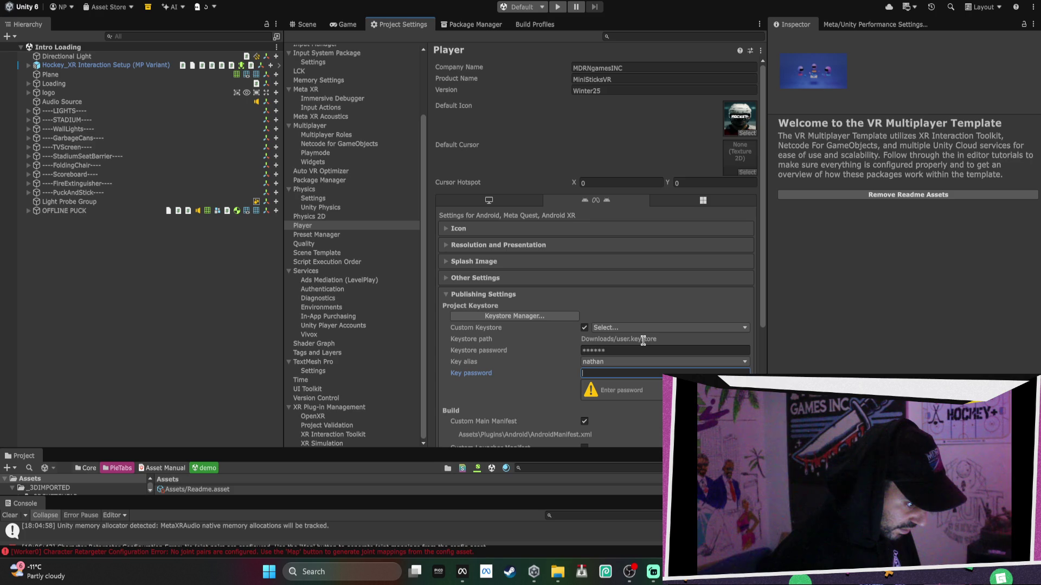
pyautogui.write('******')
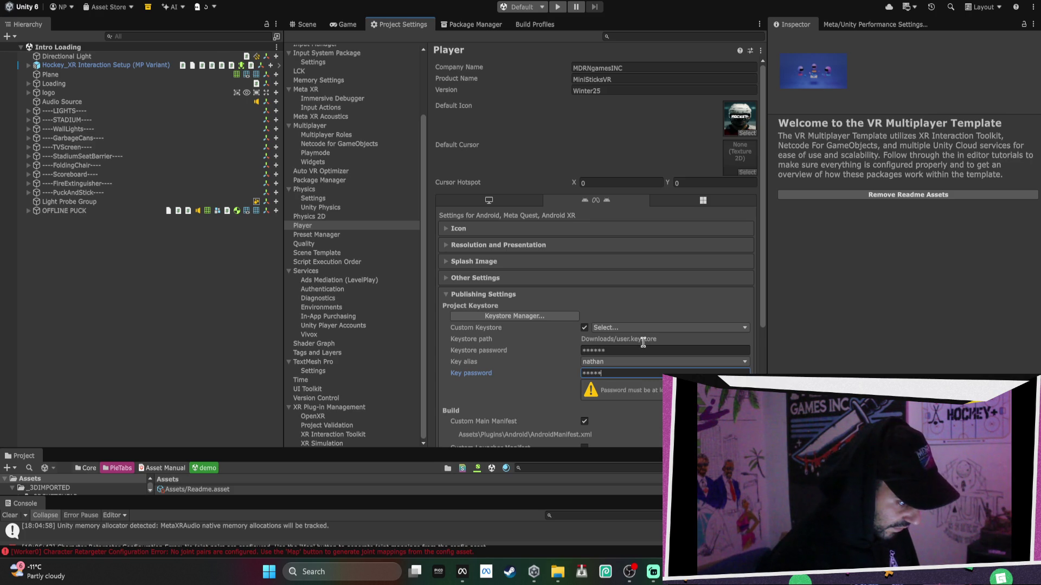
pyautogui.click(628, 327)
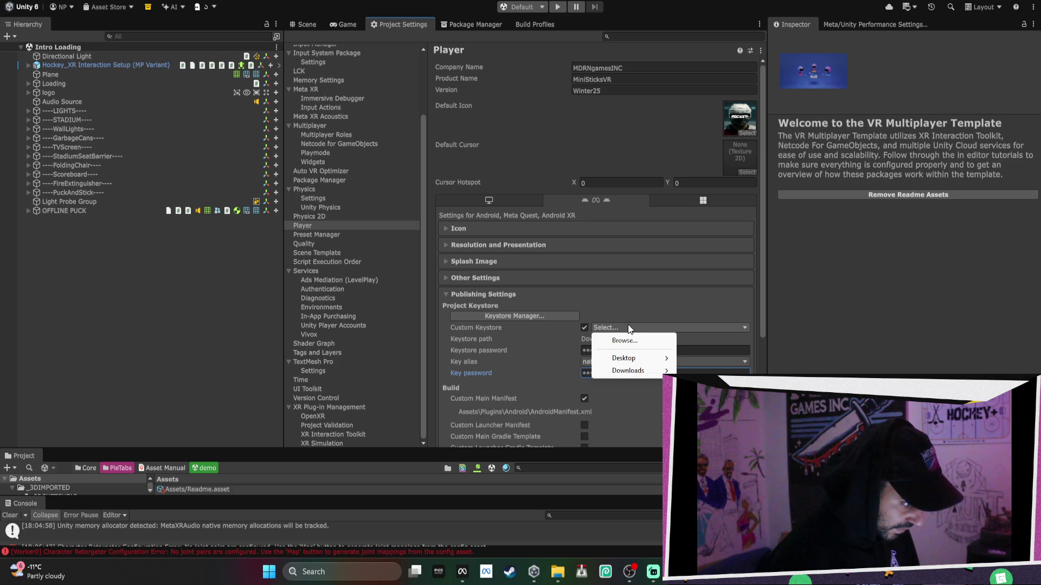
# - Switch to the MiniSticksVR keystore and enter its password, retyping it after rejection
pyautogui.moveTo(656, 359)
pyautogui.click(700, 359)
pyautogui.click(648, 351)
pyautogui.write('******')
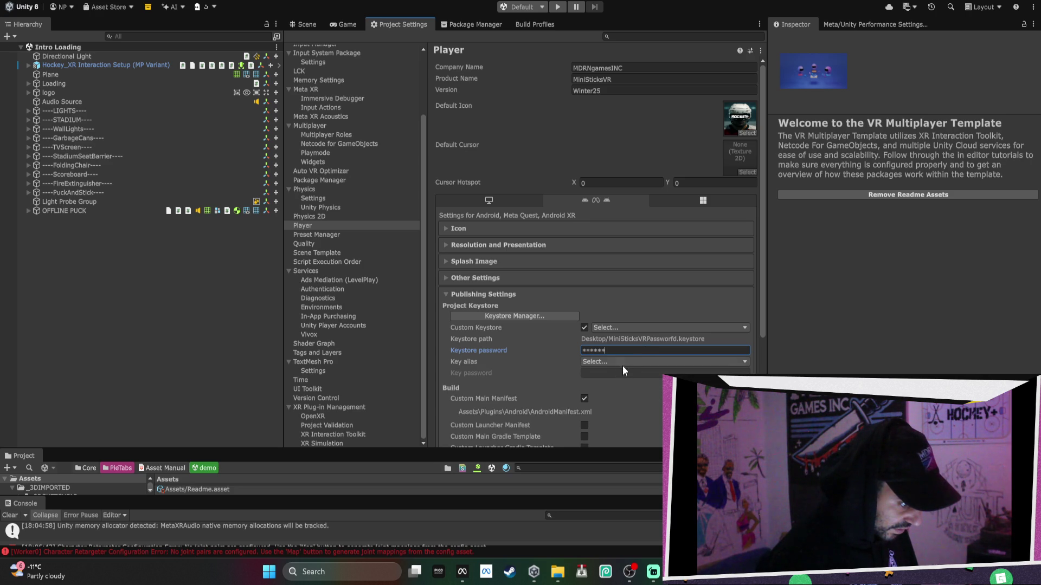
pyautogui.press('Return')
pyautogui.click(605, 351)
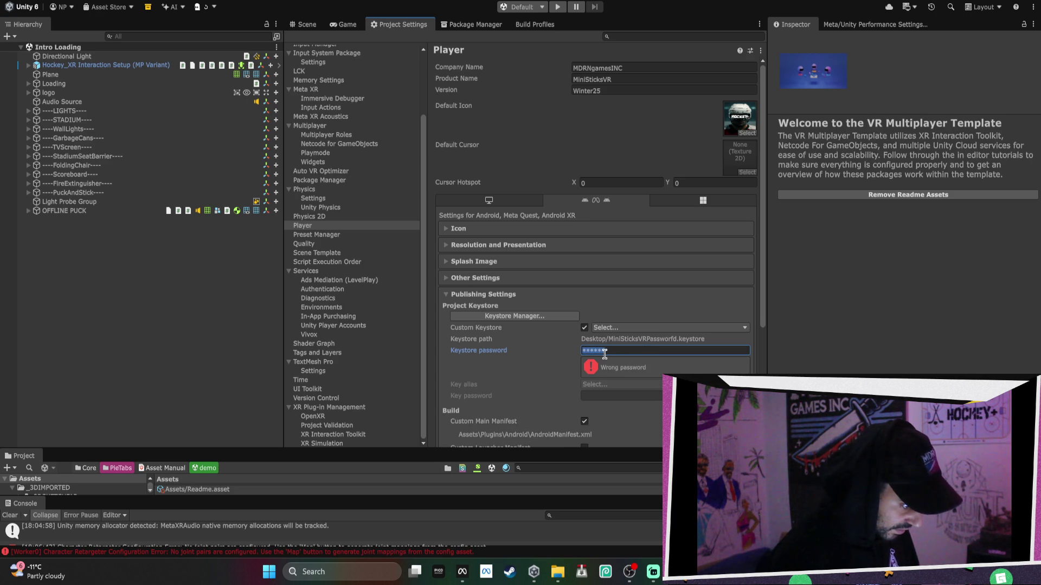
pyautogui.write('****')
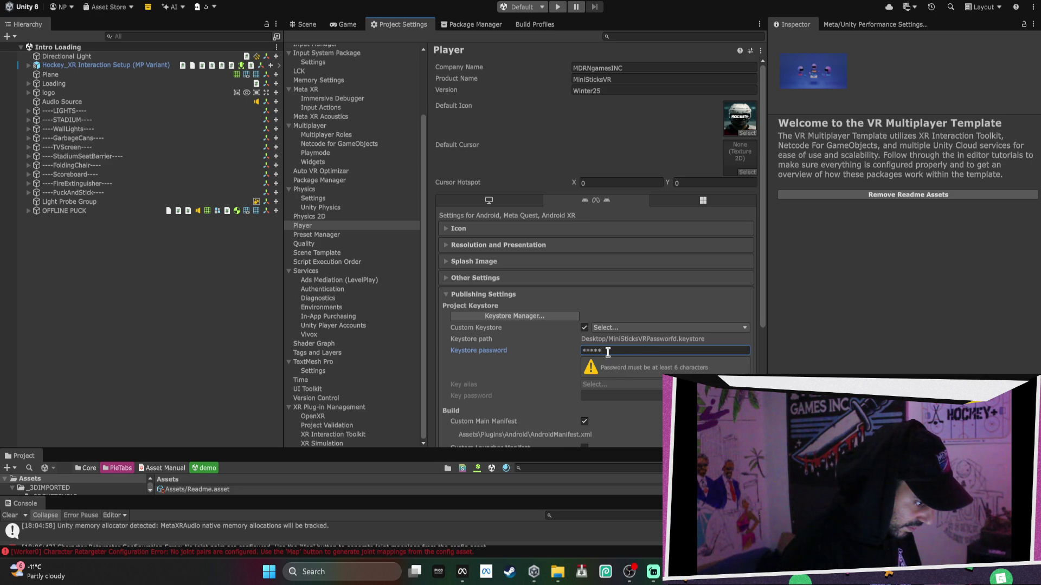
pyautogui.write('*')
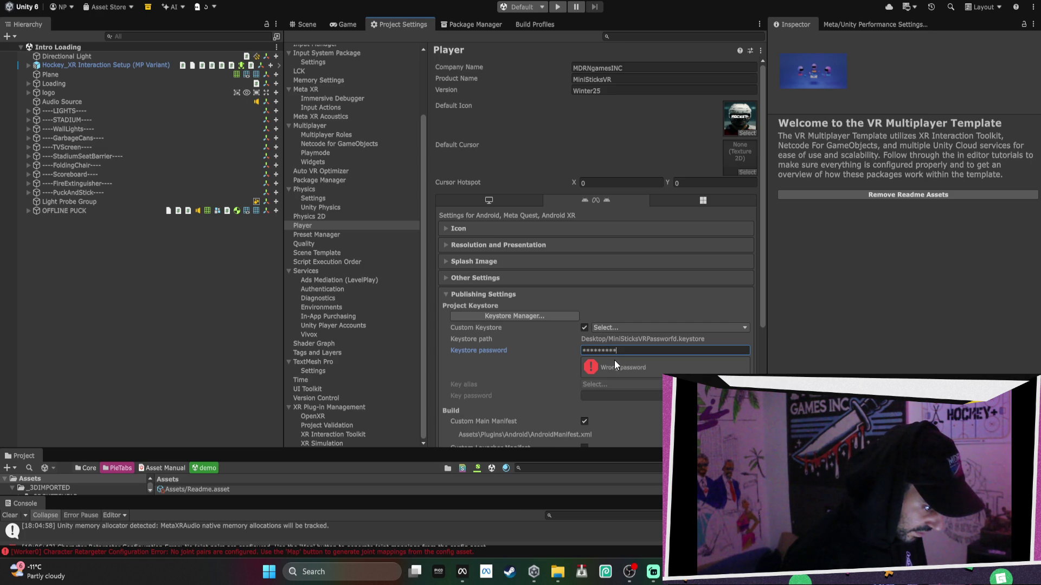
pyautogui.hotkey('ctrl', 'a')
pyautogui.write('*******')
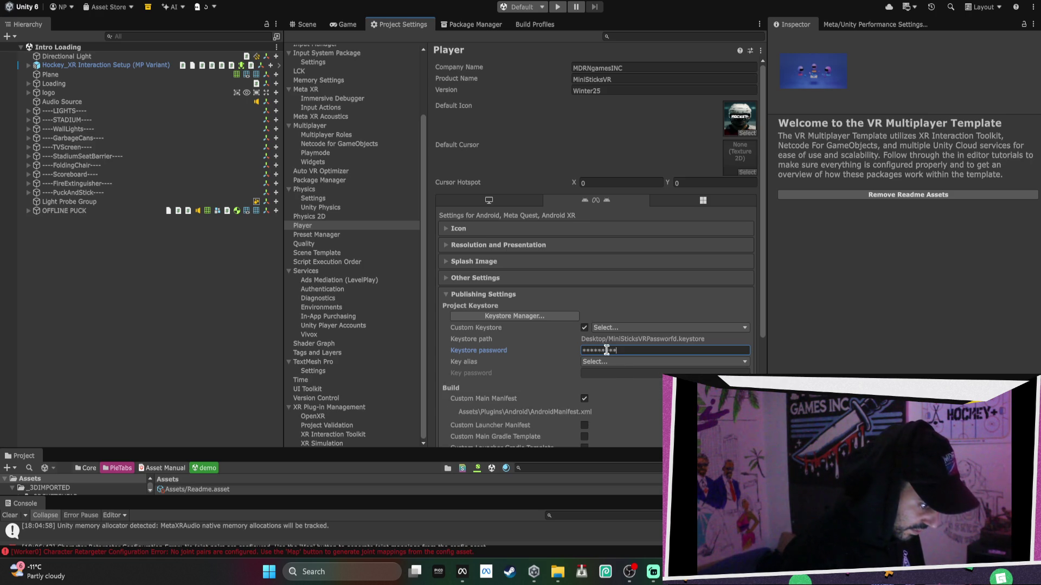
pyautogui.click(624, 360)
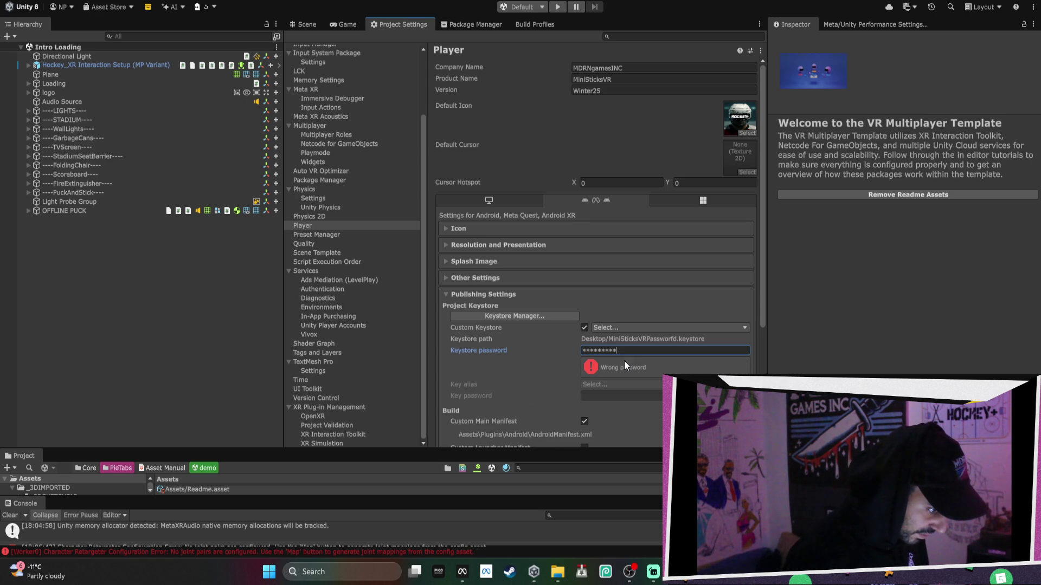
# - Reselect the MiniSticksVR keystore from Downloads and start retyping its password
pyautogui.click(634, 328)
pyautogui.click(624, 328)
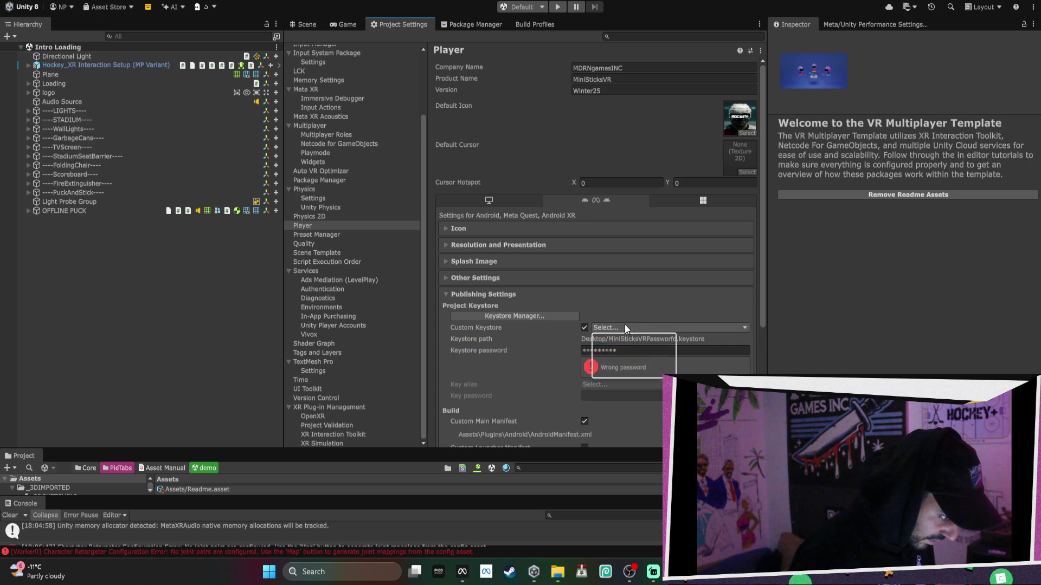
pyautogui.moveTo(632, 370)
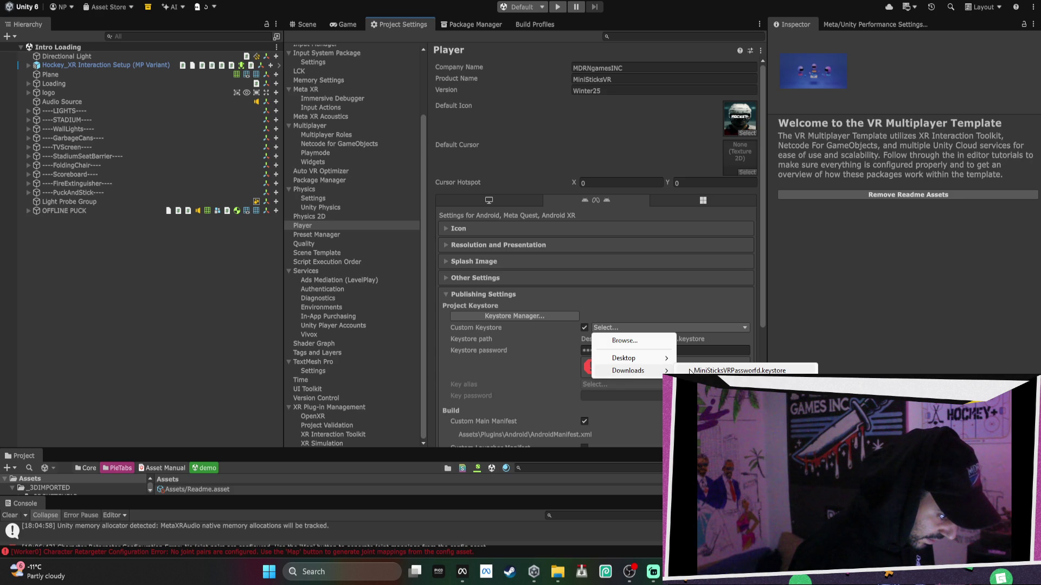
pyautogui.moveTo(659, 359)
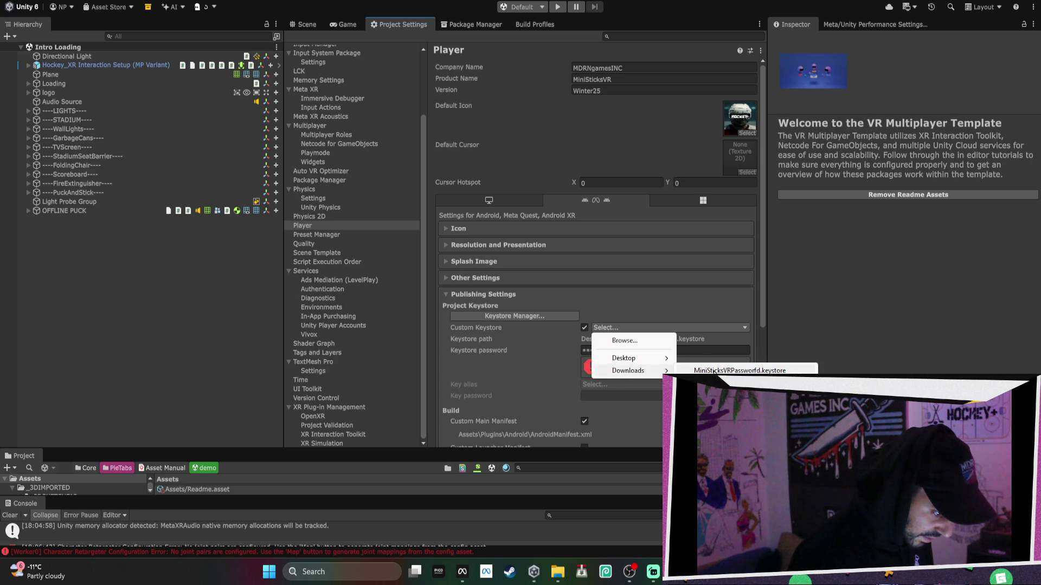
pyautogui.click(713, 371)
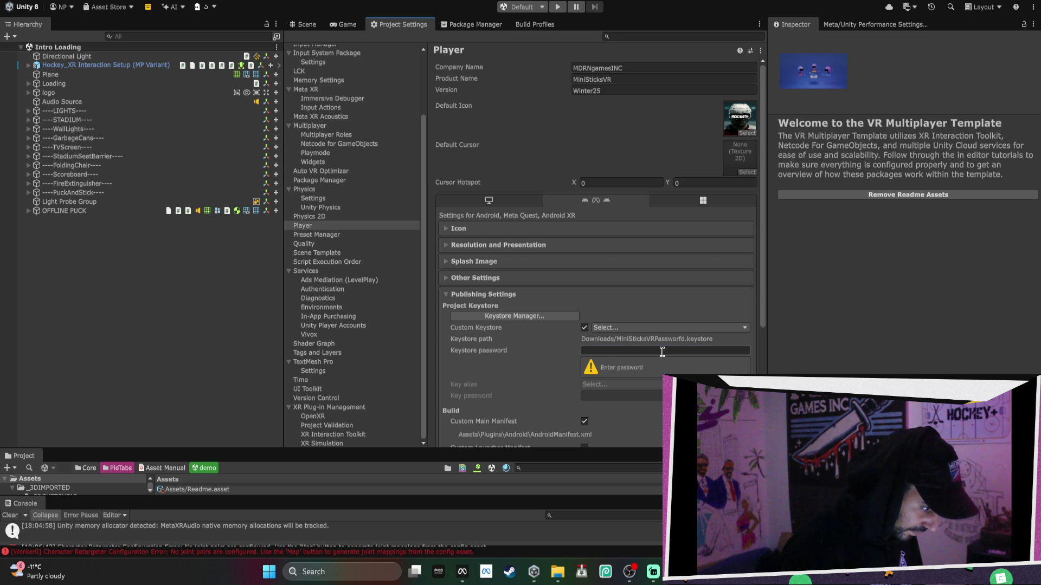
pyautogui.write('*')
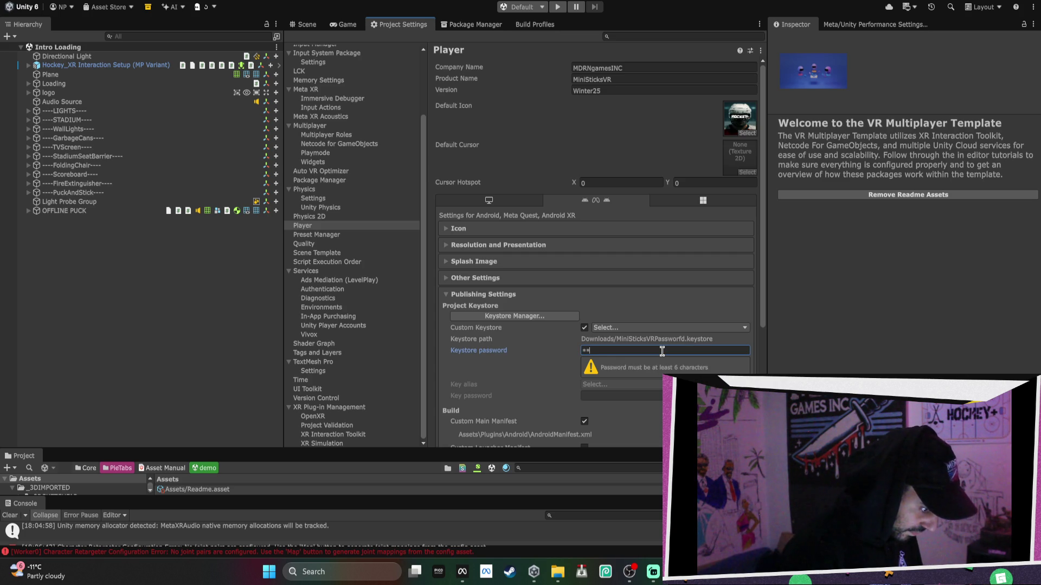
pyautogui.write('****')
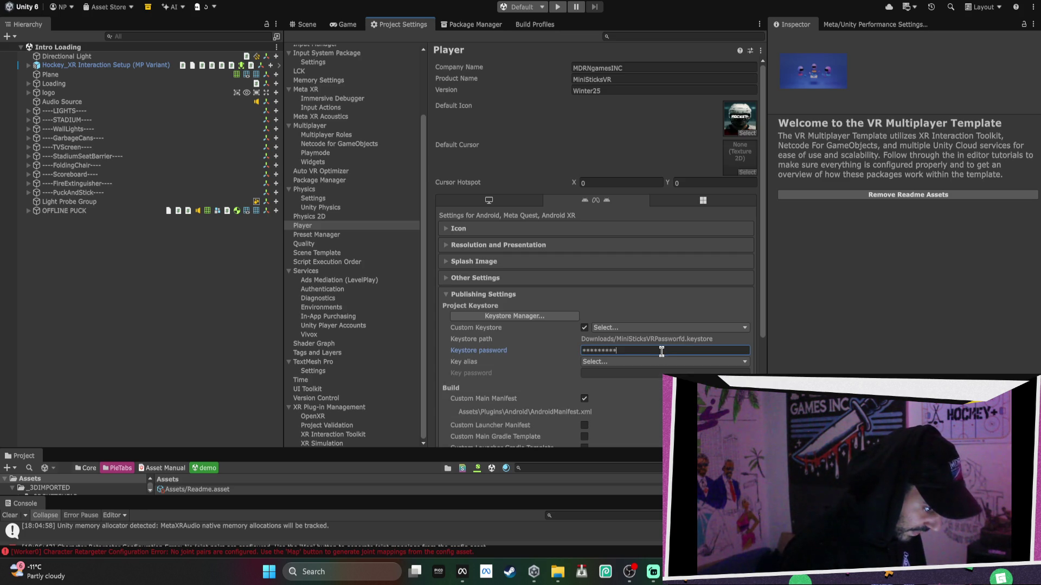
pyautogui.doubleClick(645, 349)
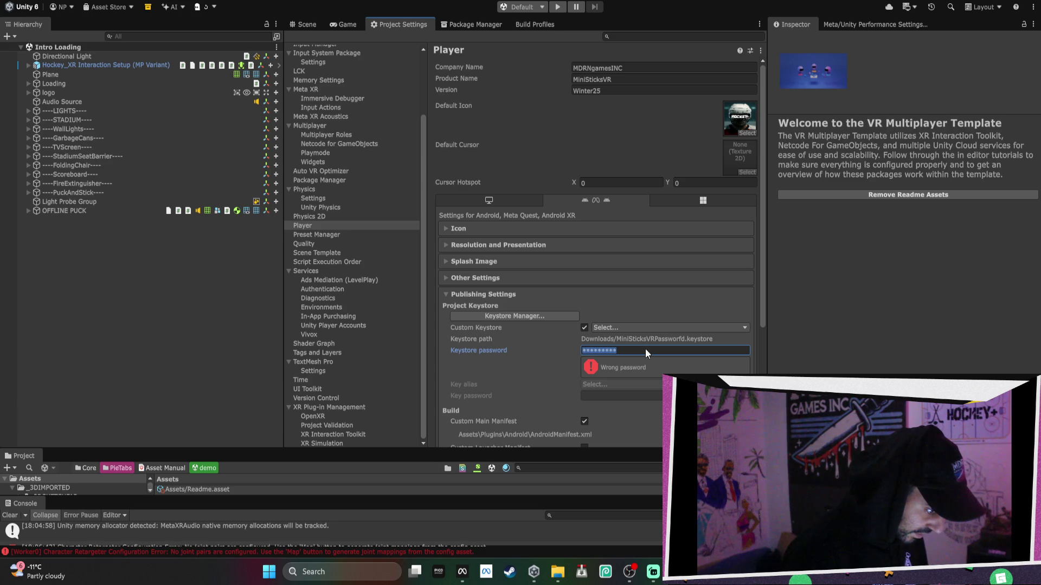
pyautogui.write('***')
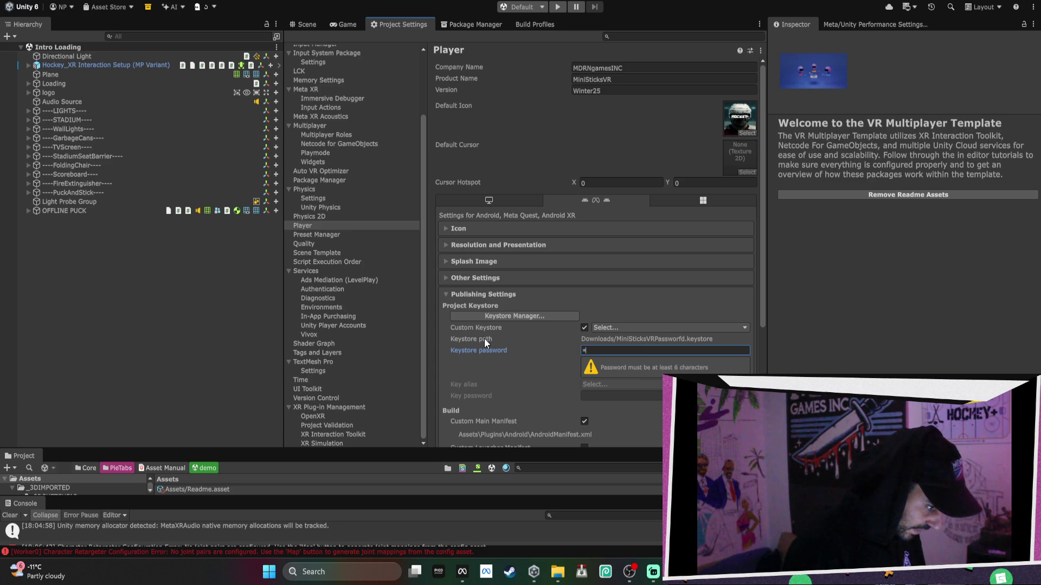
pyautogui.write('*****')
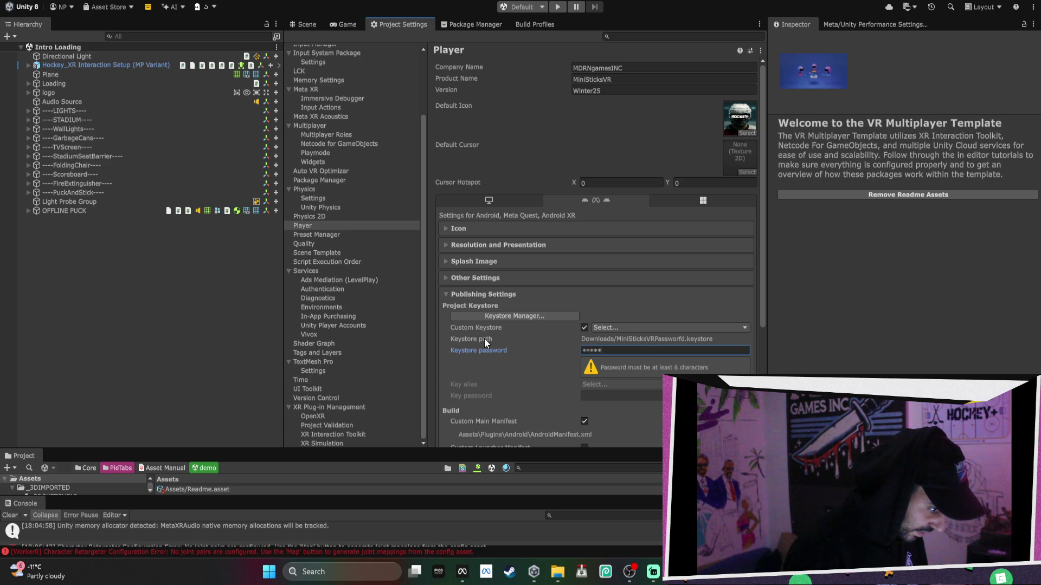
pyautogui.write('*')
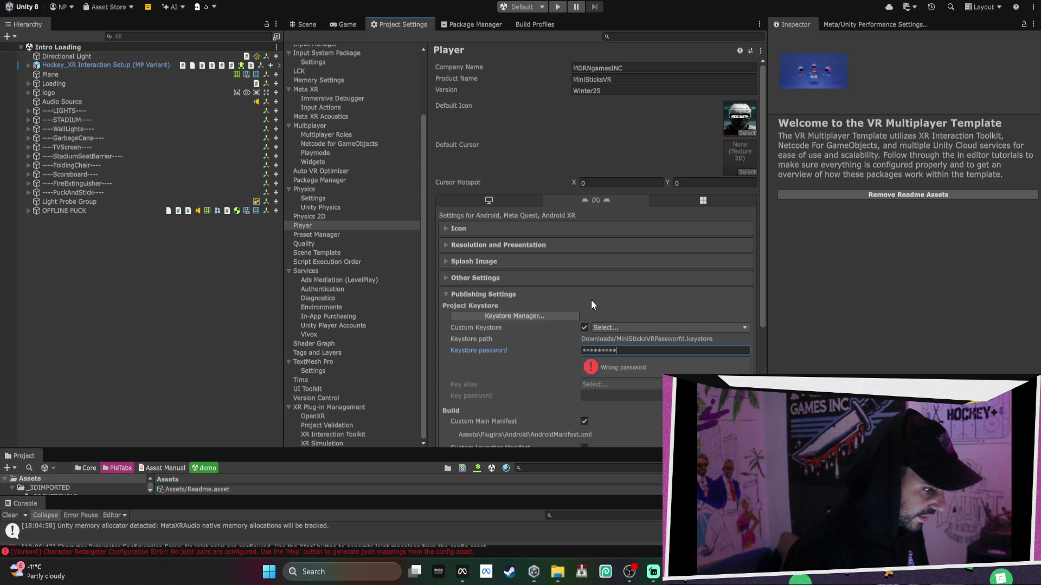
# - Select Downloads/user.keystore as the custom keystore and enter its password
pyautogui.click(620, 328)
pyautogui.click(672, 367)
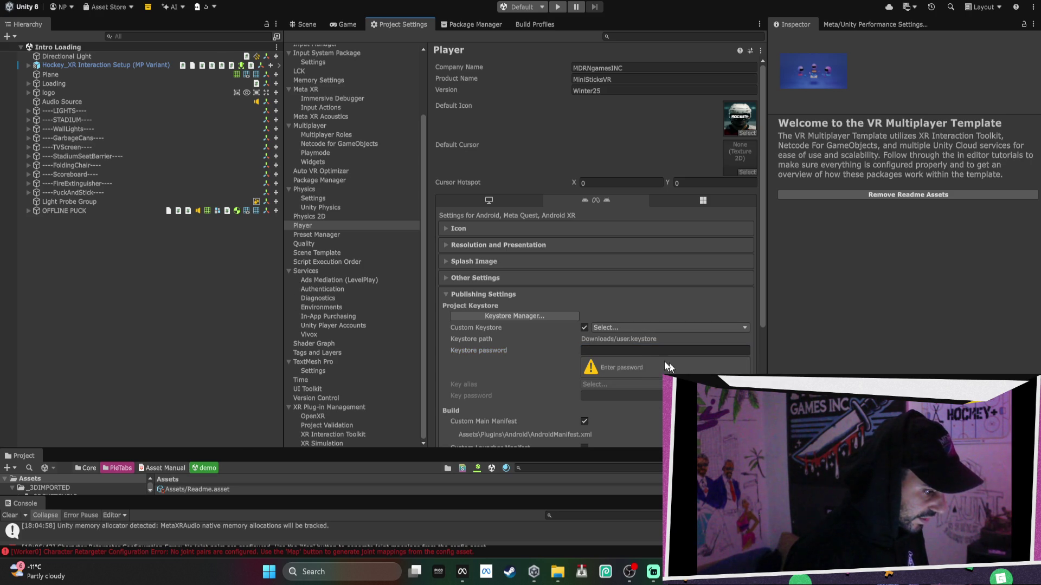
pyautogui.click(639, 350)
pyautogui.write('****')
# - Choose the new key alias, enter its key password, and bring up the Meta Quest build profile
pyautogui.click(616, 360)
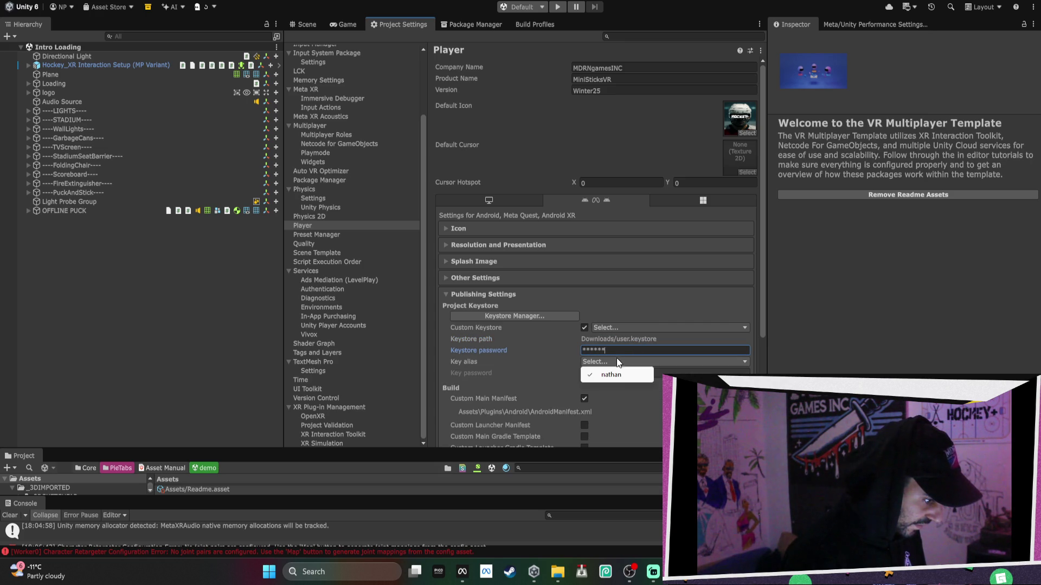
pyautogui.click(620, 372)
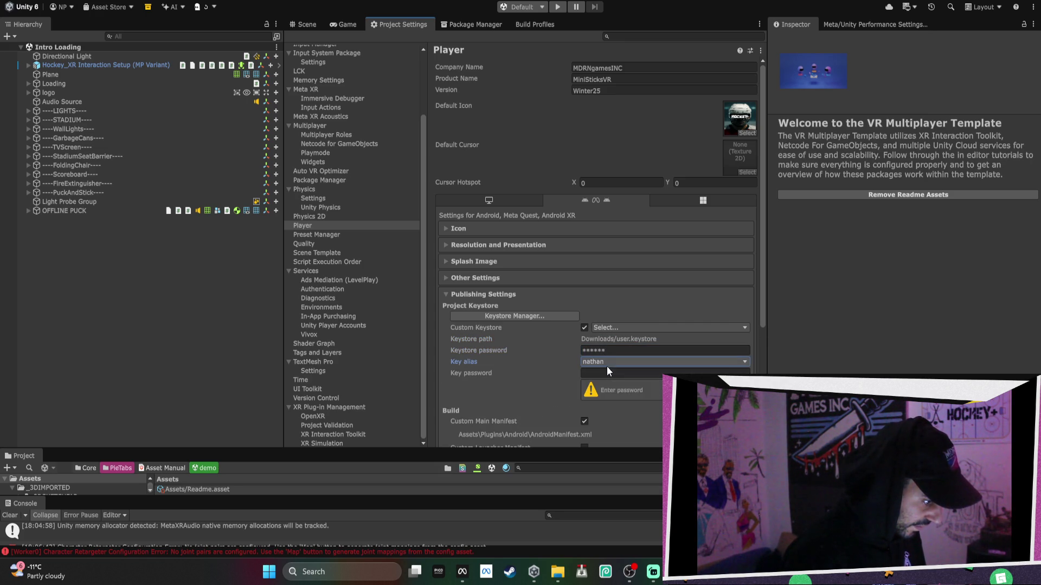
pyautogui.click(604, 373)
pyautogui.write('*****')
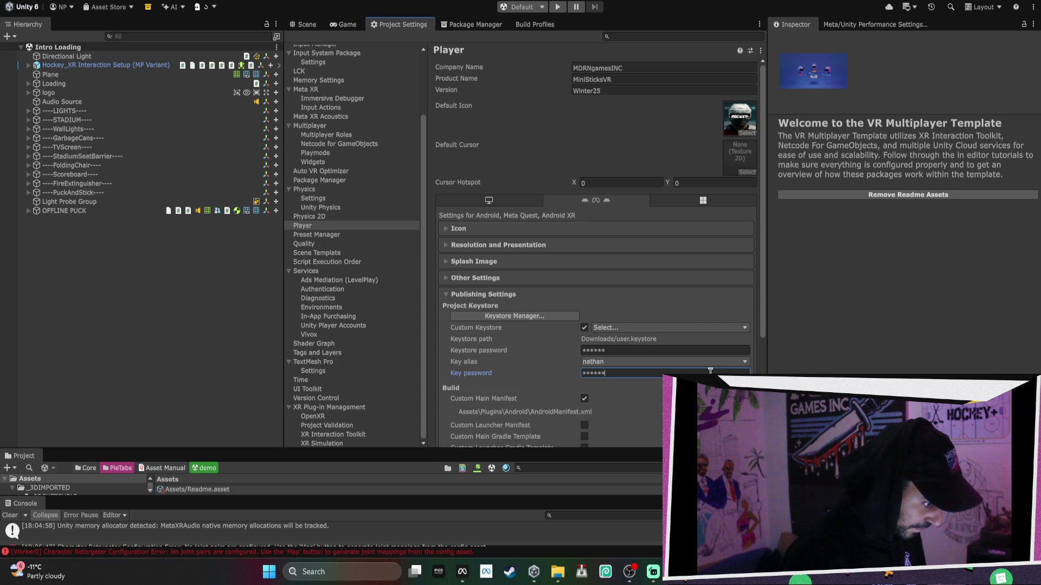
pyautogui.click(535, 30)
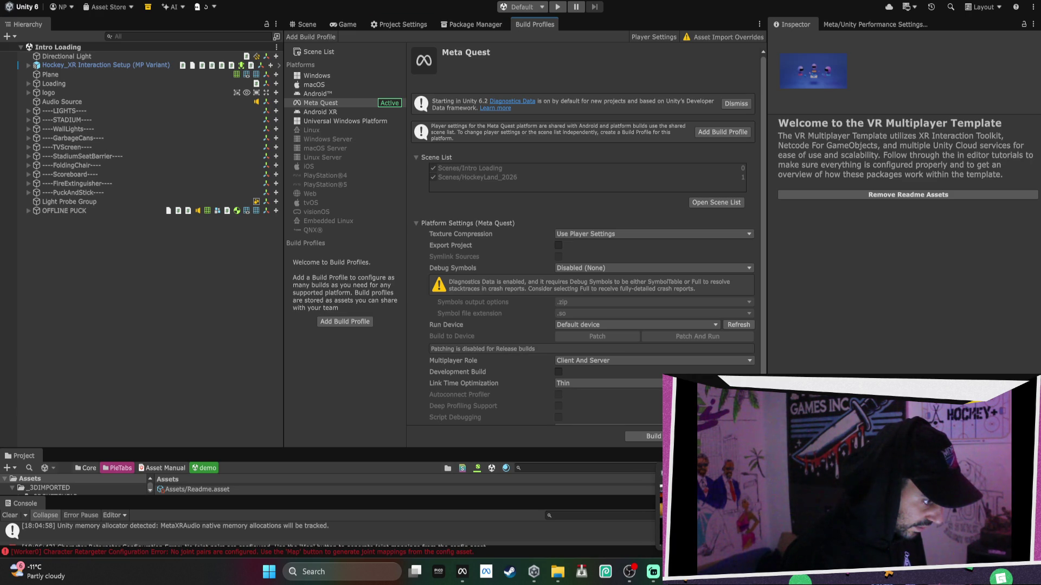
# - In File Explorer, undo an accidental rename of the project-folder MiniSticksVR keystore to 'x'
pyautogui.click(558, 572)
pyautogui.click(417, 272)
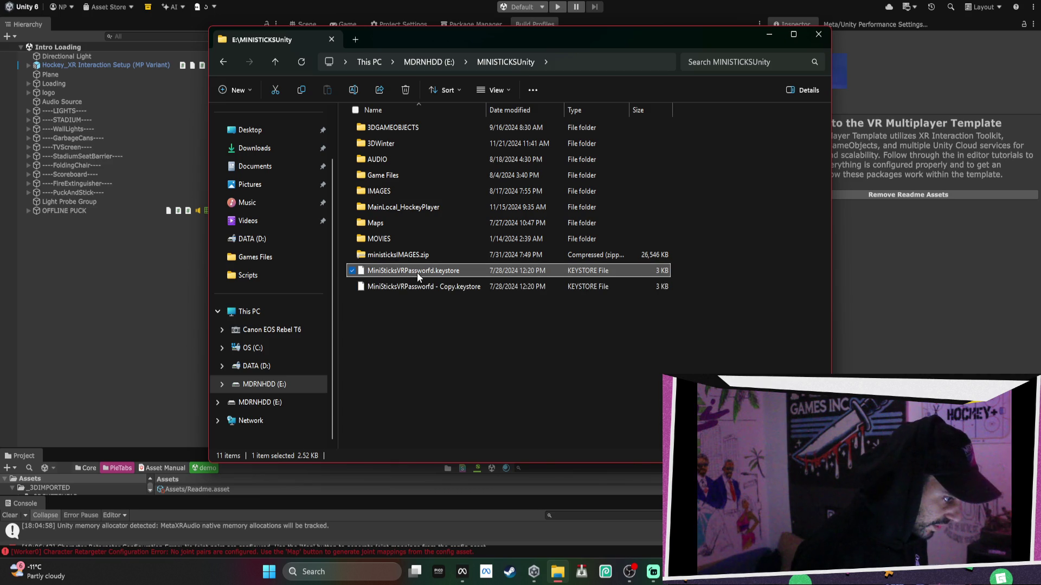
pyautogui.click(417, 272)
pyautogui.write('x')
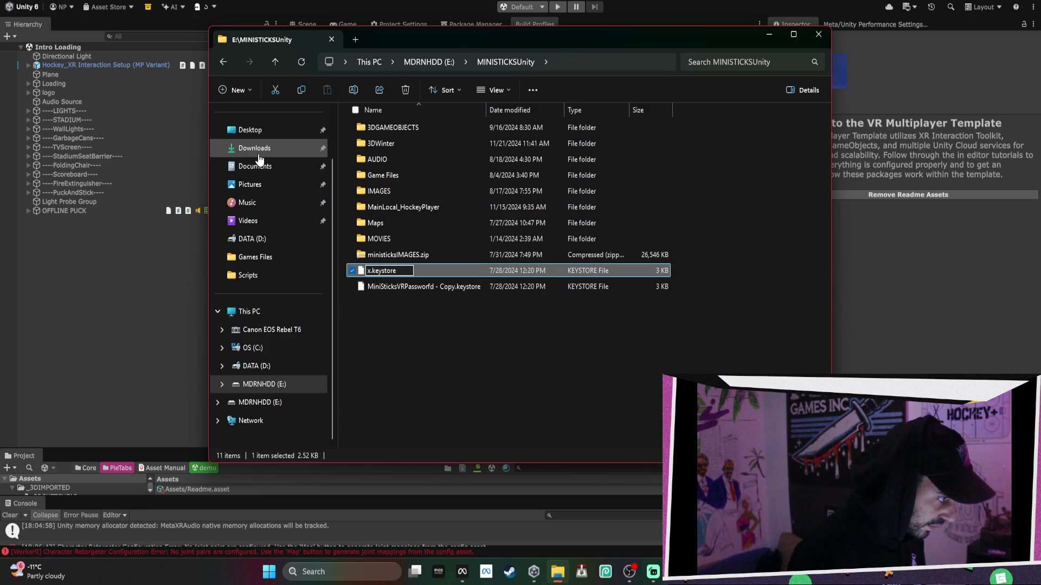
pyautogui.click(260, 159)
pyautogui.click(408, 146)
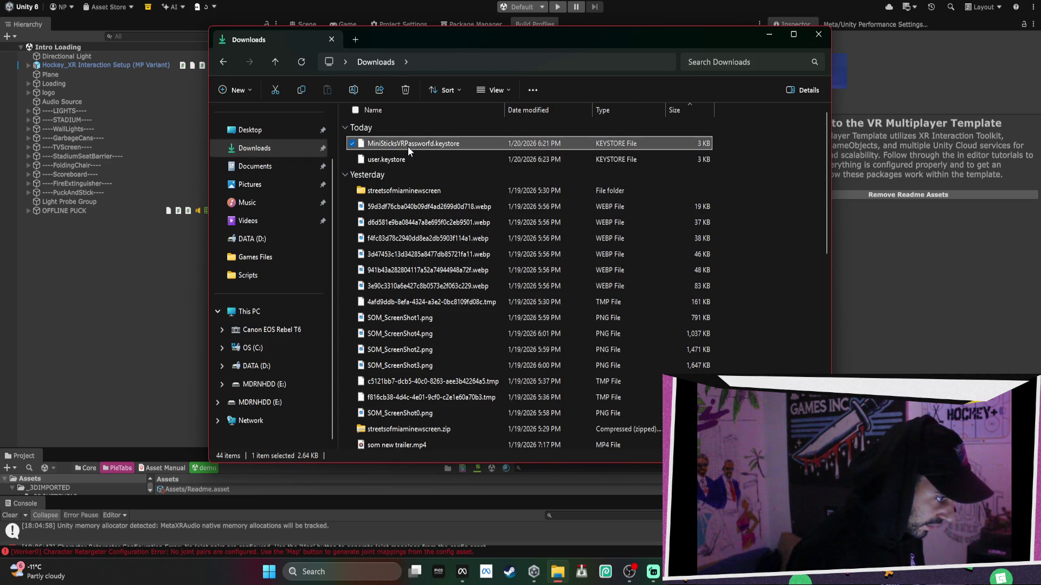
pyautogui.click(229, 64)
pyautogui.click(395, 287)
pyautogui.click(415, 319)
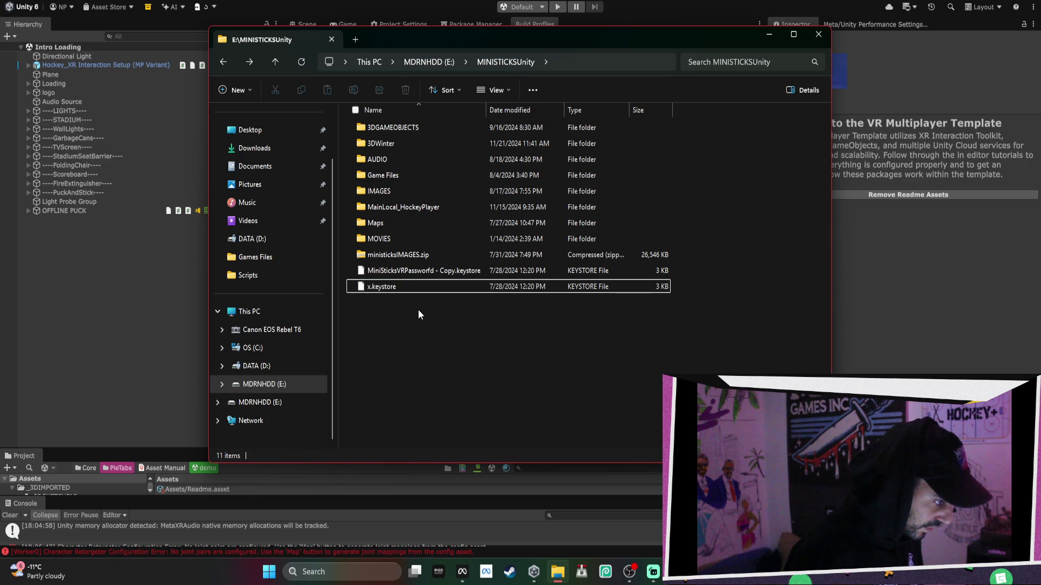
pyautogui.hotkey('ctrl', 'z')
pyautogui.click(420, 293)
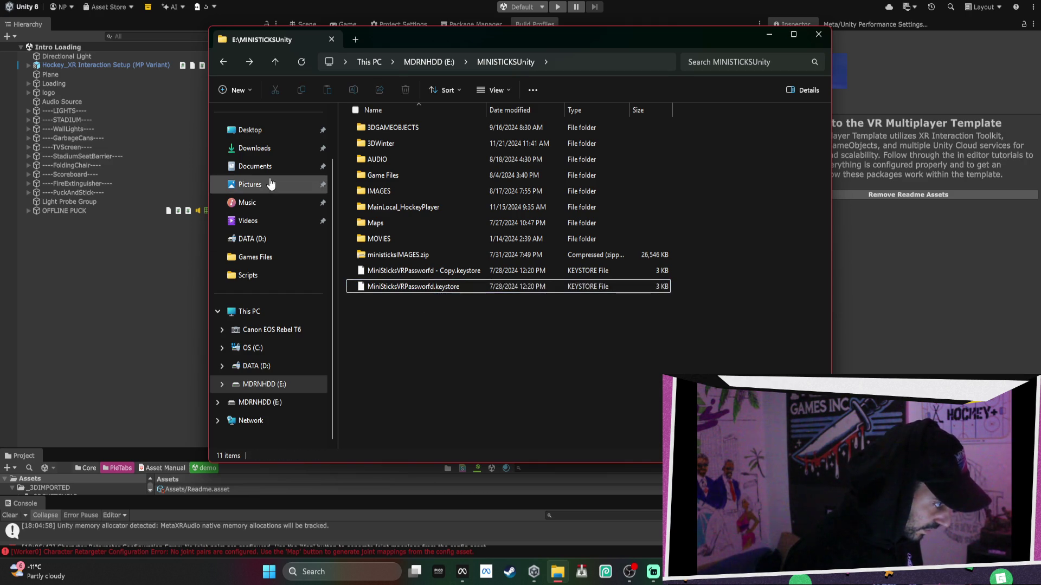
# - Delete the old MiniSticksVR keystore from the Downloads folder
pyautogui.click(254, 148)
pyautogui.rightClick(401, 144)
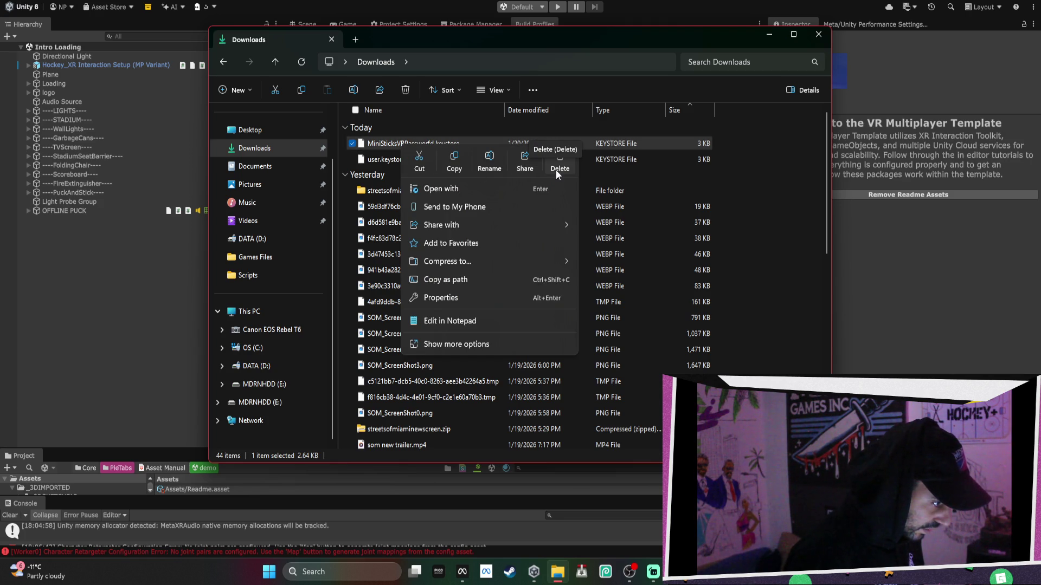
pyautogui.click(556, 170)
pyautogui.click(562, 303)
# - Rename user.keystore to the MiniSticksVRPasswordfd.keystore name and return to Unity
pyautogui.click(385, 143)
pyautogui.press('F2')
pyautogui.hotkey('ctrl', 'v')
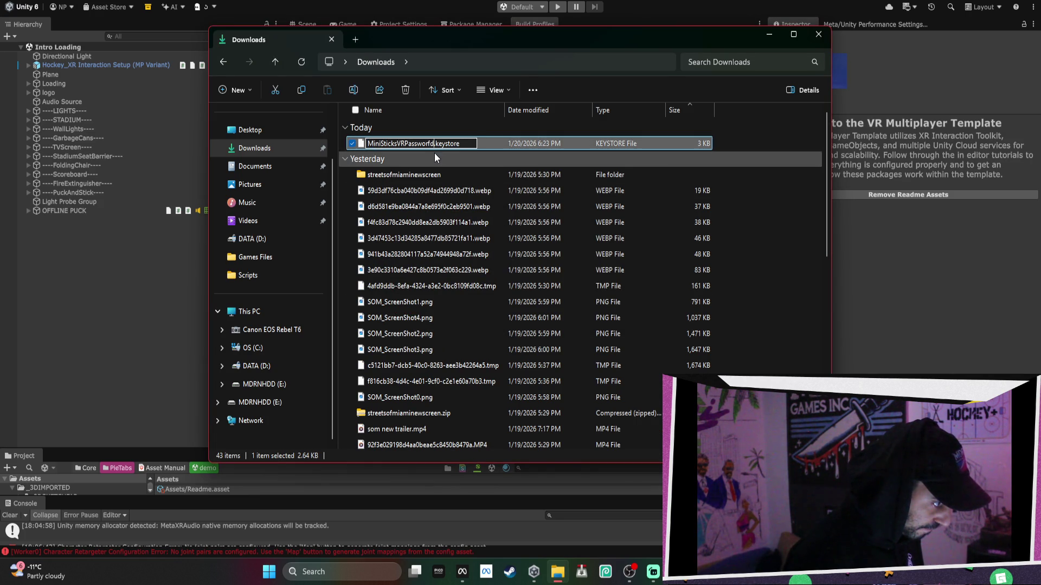
pyautogui.click(506, 172)
pyautogui.hotkey('alt', 'Tab')
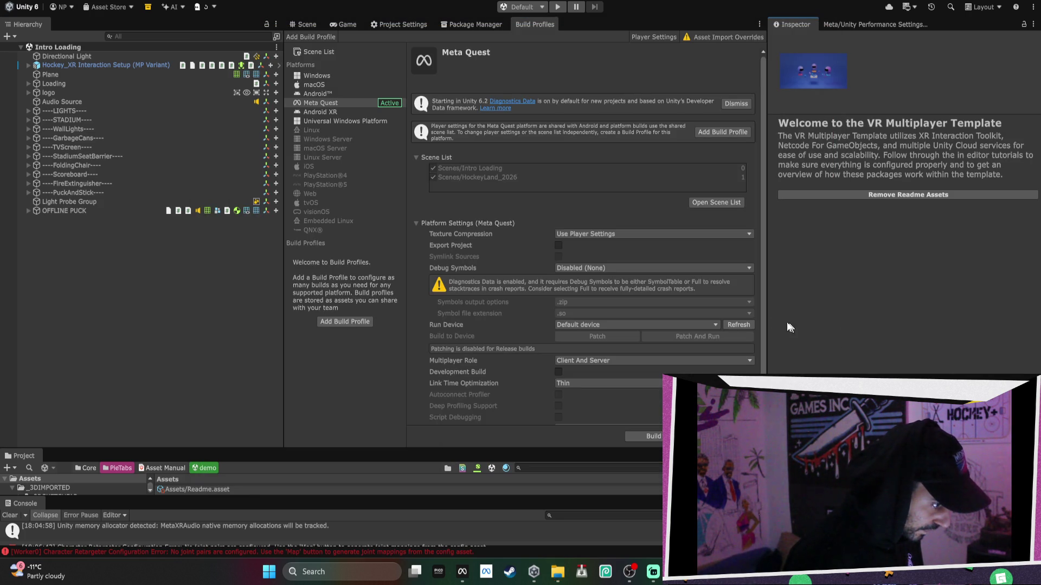
# - Point signing to Downloads/MiniSticksVRPasswordfd.keystore, enter its password, pick the new key alias, and type the key password
pyautogui.click(424, 22)
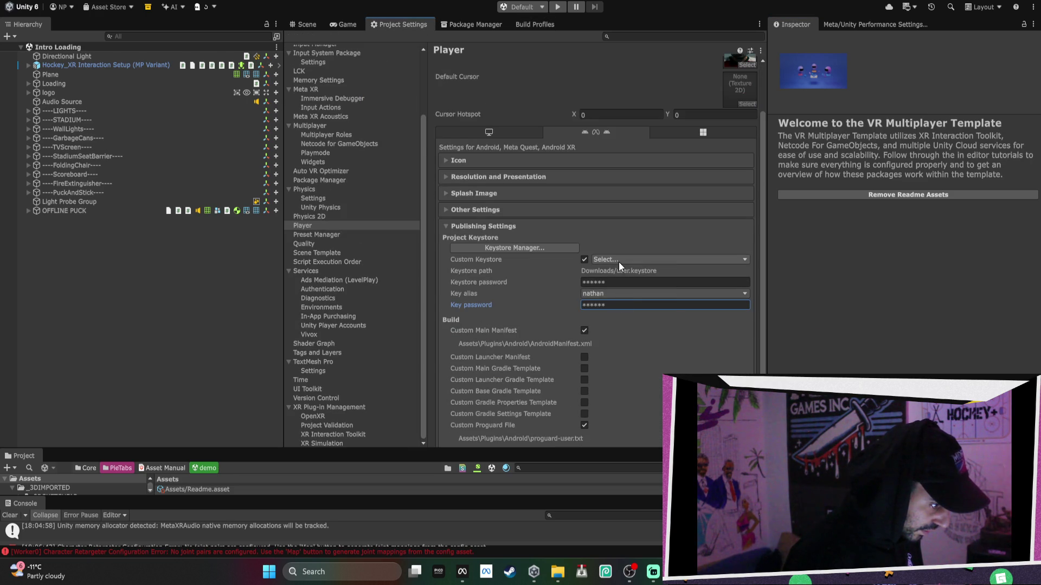
pyautogui.click(619, 261)
pyautogui.moveTo(638, 302)
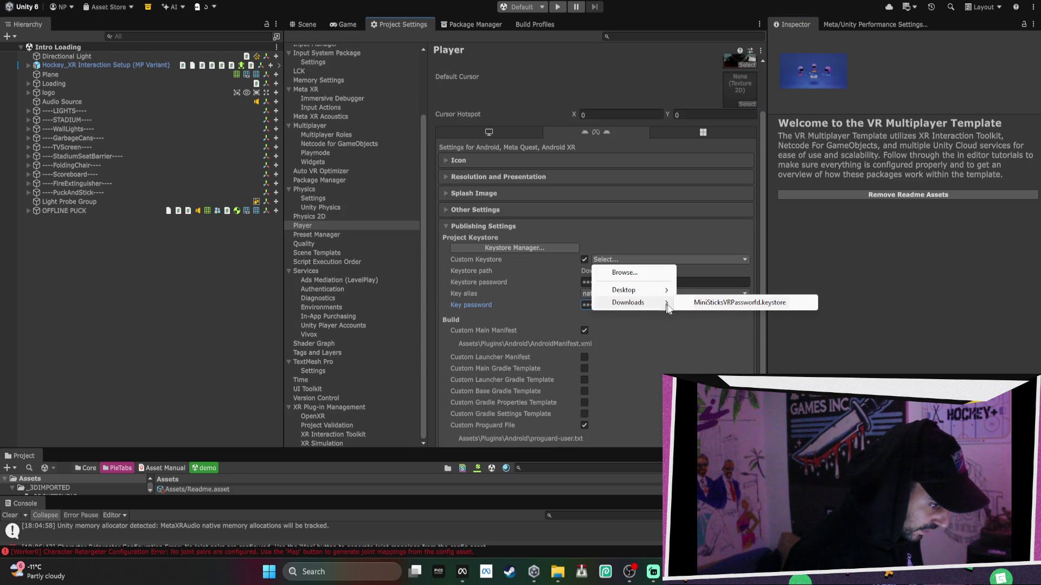
pyautogui.click(704, 302)
pyautogui.click(688, 283)
pyautogui.write('******')
pyautogui.click(629, 293)
pyautogui.click(629, 304)
pyautogui.click(629, 304)
pyautogui.write('****')
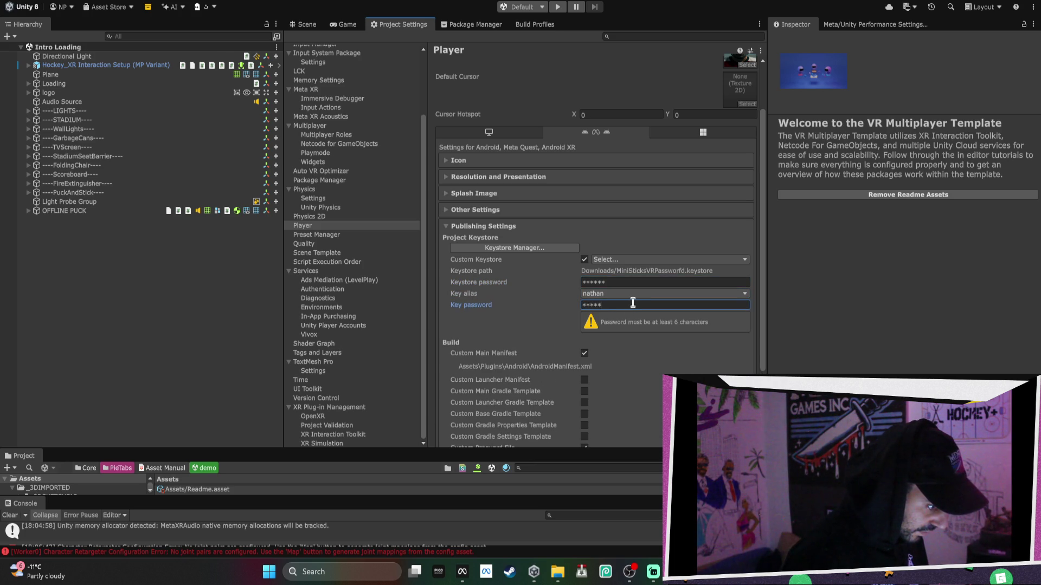
pyautogui.write('*')
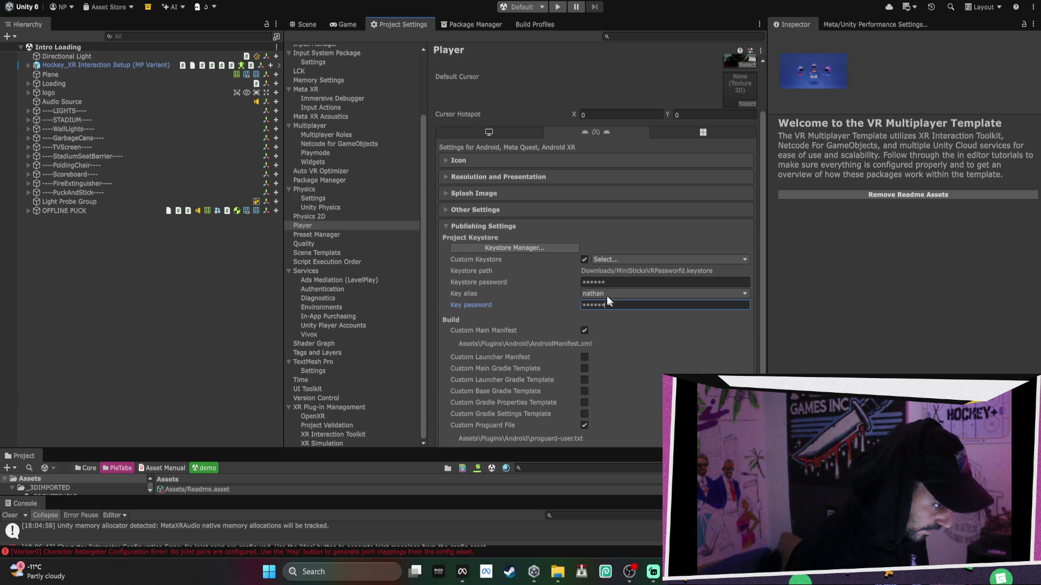